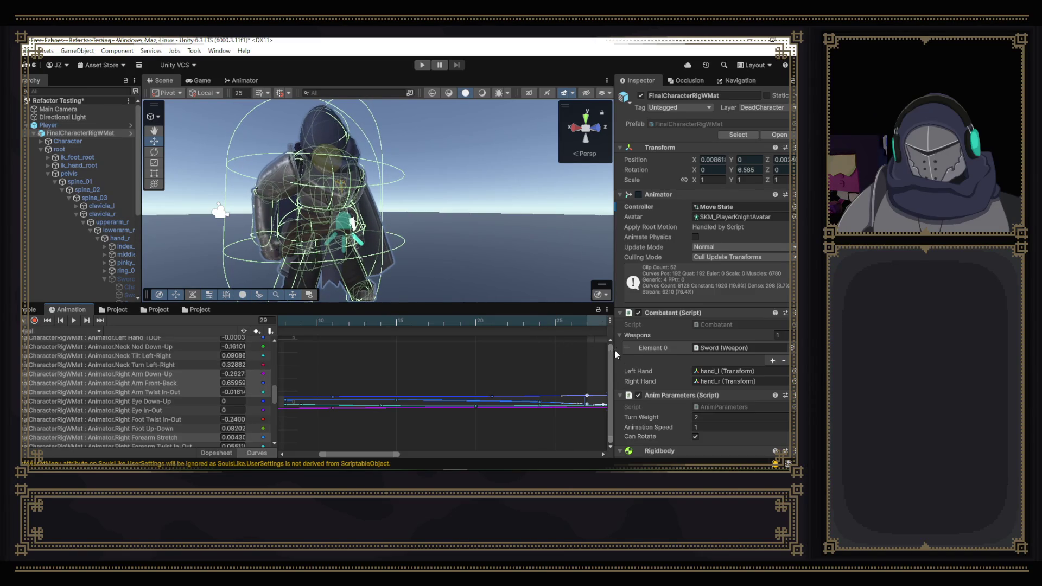
{"action": "left_click_drag", "start_coordinate": [396, 454], "coordinate": [452, 455]}
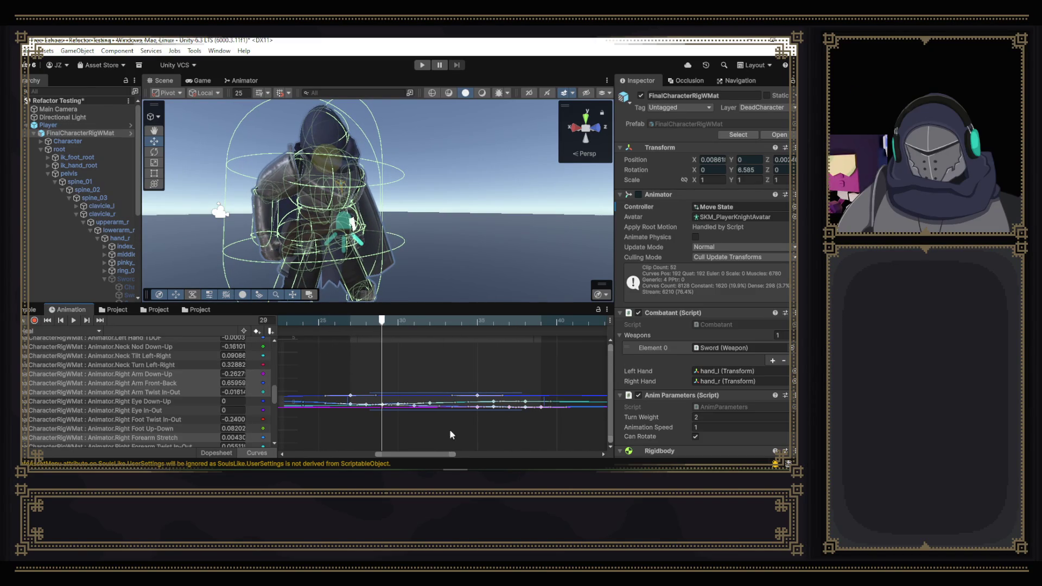
- Shift the selected arm curve keys earlier and lower, previewing the pose around frames 17–23
{"action": "left_click_drag", "start_coordinate": [476, 407], "coordinate": [421, 407]}
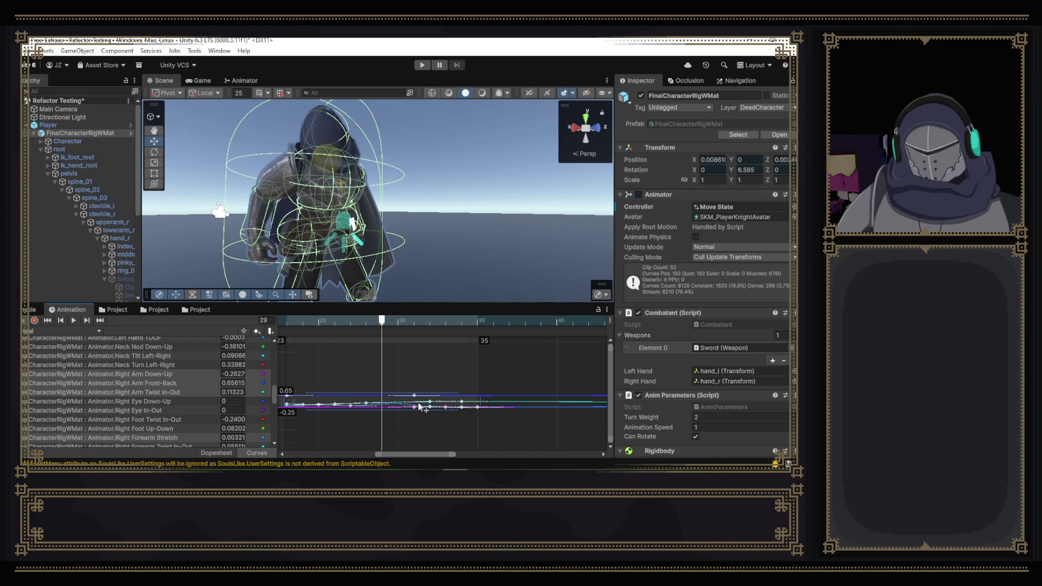
{"action": "left_click_drag", "start_coordinate": [410, 402], "coordinate": [399, 402]}
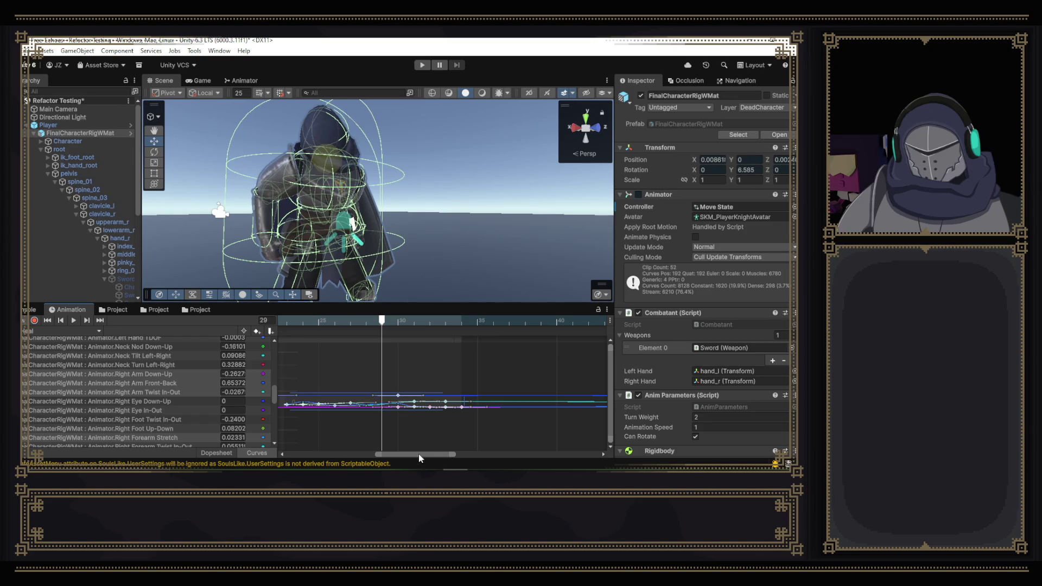
{"action": "left_click_drag", "start_coordinate": [419, 455], "coordinate": [400, 455]}
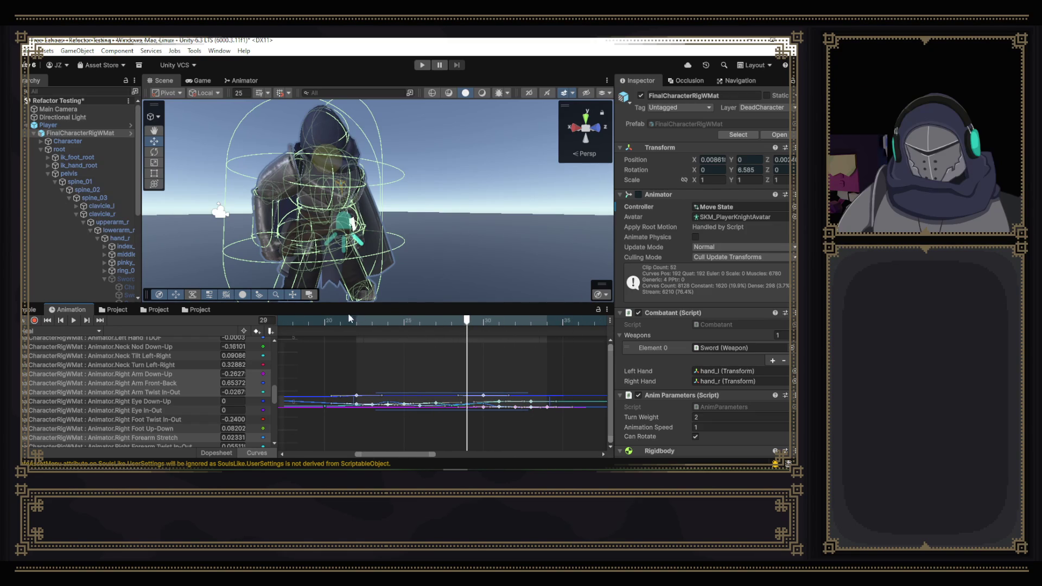
{"action": "left_click_drag", "start_coordinate": [322, 318], "coordinate": [491, 331]}
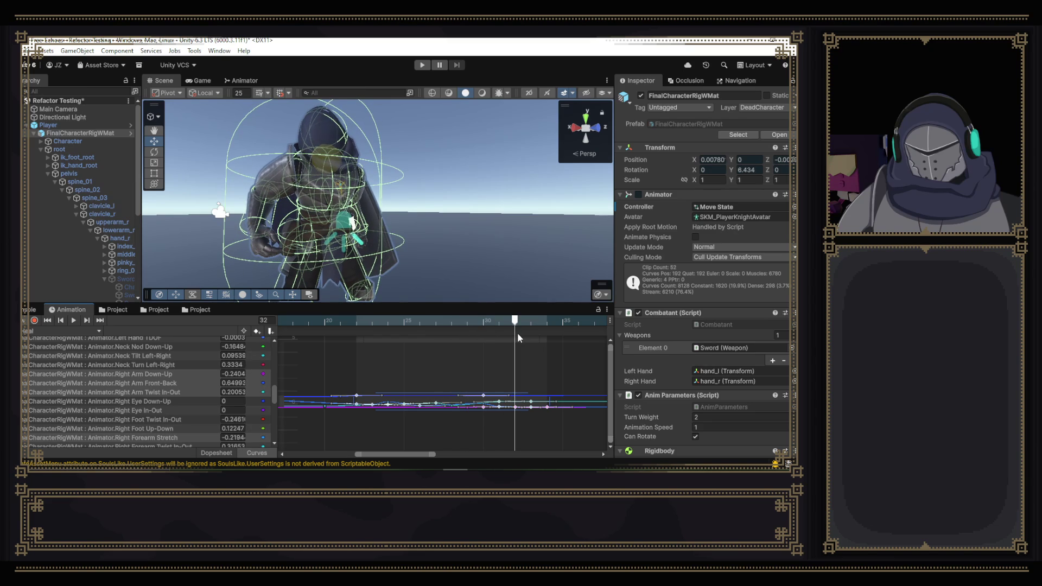
{"action": "mouse_move", "coordinate": [494, 337]}
{"action": "left_mouse_down"}
{"action": "mouse_move", "coordinate": [277, 341]}
{"action": "mouse_move", "coordinate": [467, 345]}
{"action": "mouse_move", "coordinate": [325, 322]}
{"action": "mouse_move", "coordinate": [386, 327]}
{"action": "left_mouse_up"}
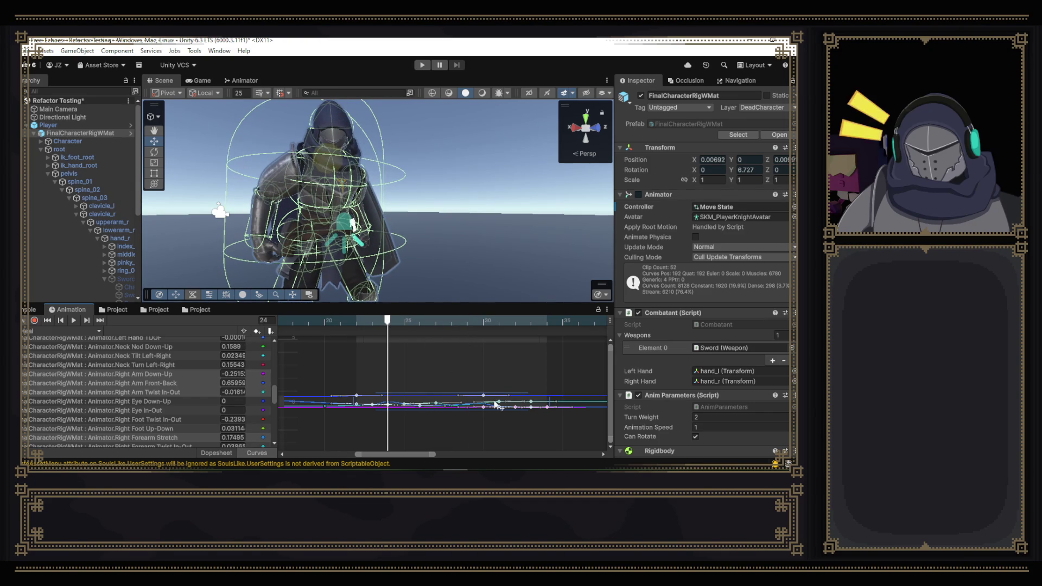
- Nudge the keys again, preview frame 25, and isolate the Right Forearm Twist In-Out curve
{"action": "left_click_drag", "start_coordinate": [487, 405], "coordinate": [455, 400]}
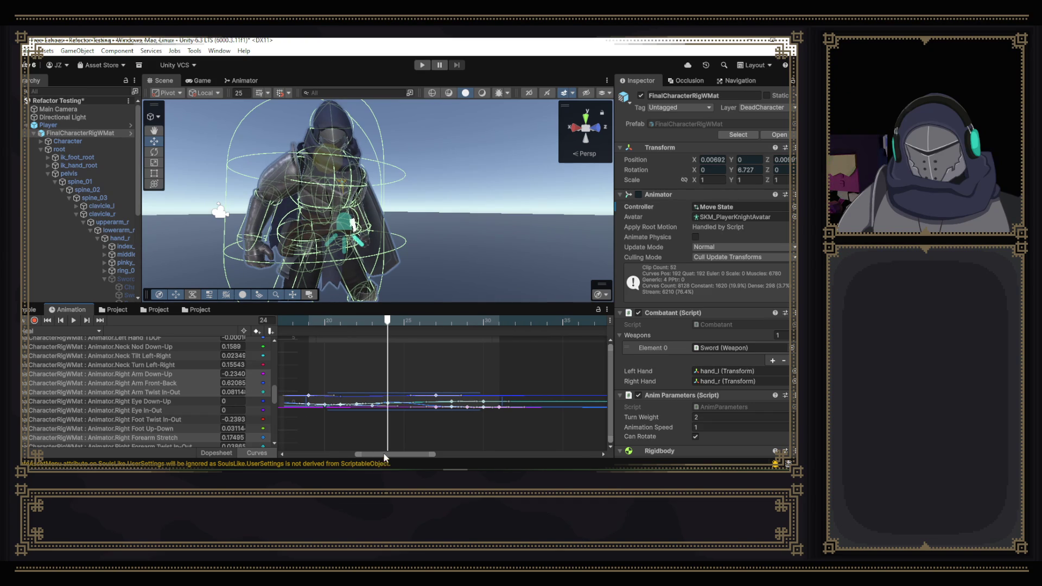
{"action": "left_click_drag", "start_coordinate": [384, 455], "coordinate": [356, 454]}
{"action": "left_click_drag", "start_coordinate": [500, 321], "coordinate": [580, 322]}
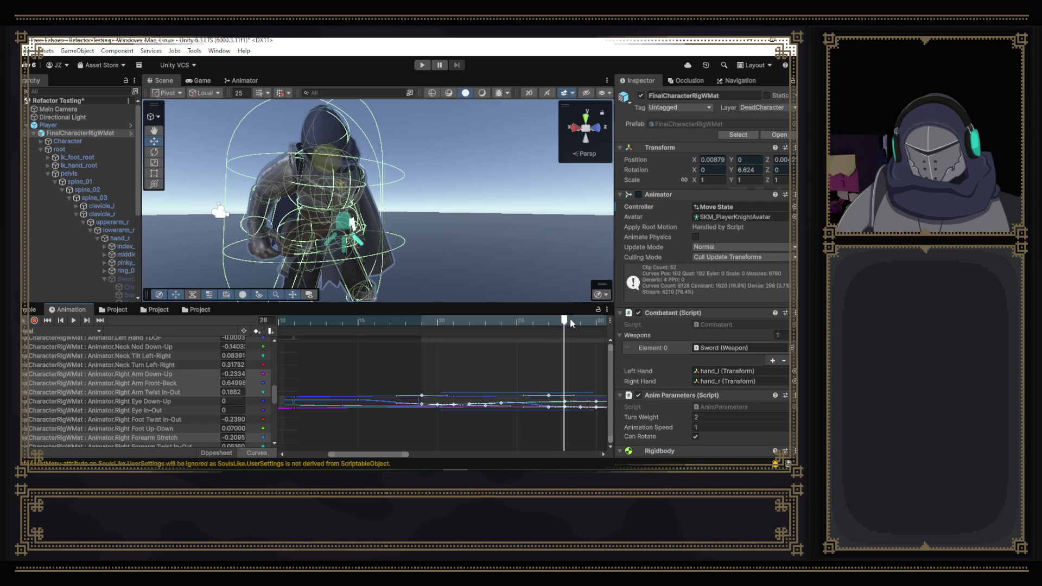
{"action": "scroll", "coordinate": [175, 429], "scroll_direction": "down", "scroll_amount": 2}
{"action": "left_click", "coordinate": [181, 416]}
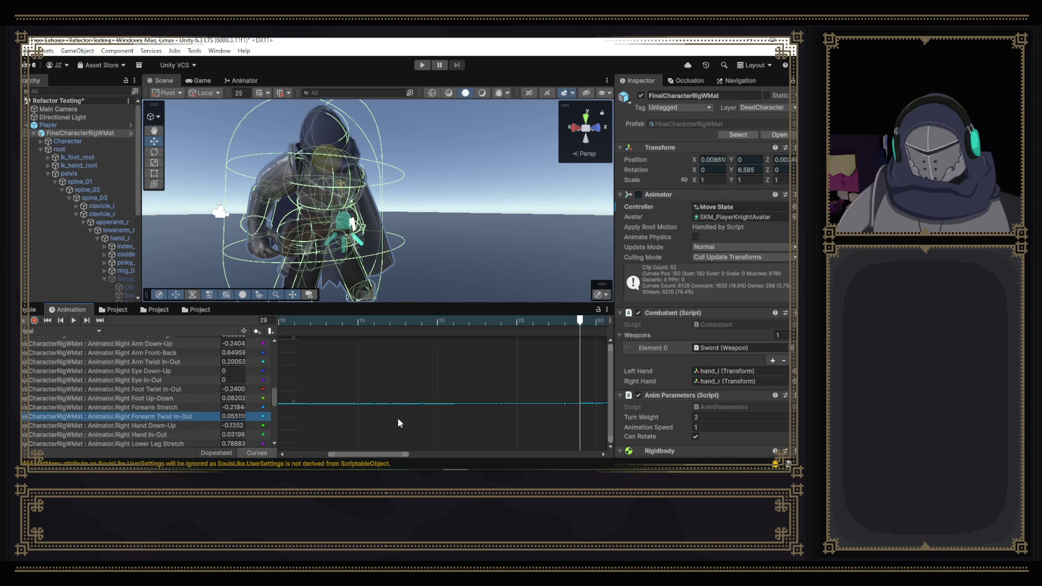
{"action": "left_click_drag", "start_coordinate": [386, 454], "coordinate": [400, 455]}
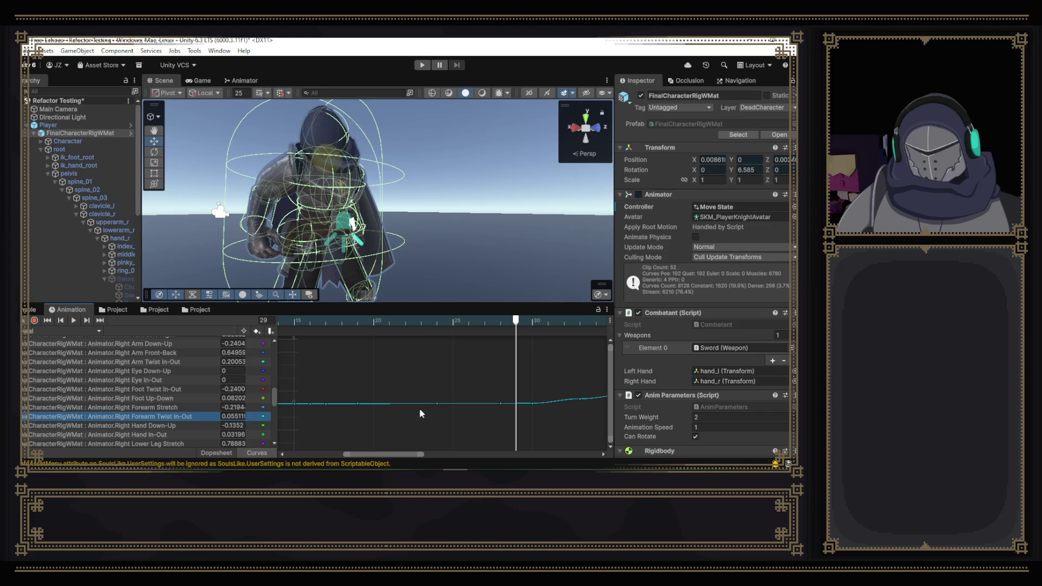
{"action": "scroll", "coordinate": [420, 419], "scroll_direction": "down", "scroll_amount": 1}
{"action": "scroll", "coordinate": [420, 419], "scroll_direction": "down", "scroll_amount": 1}
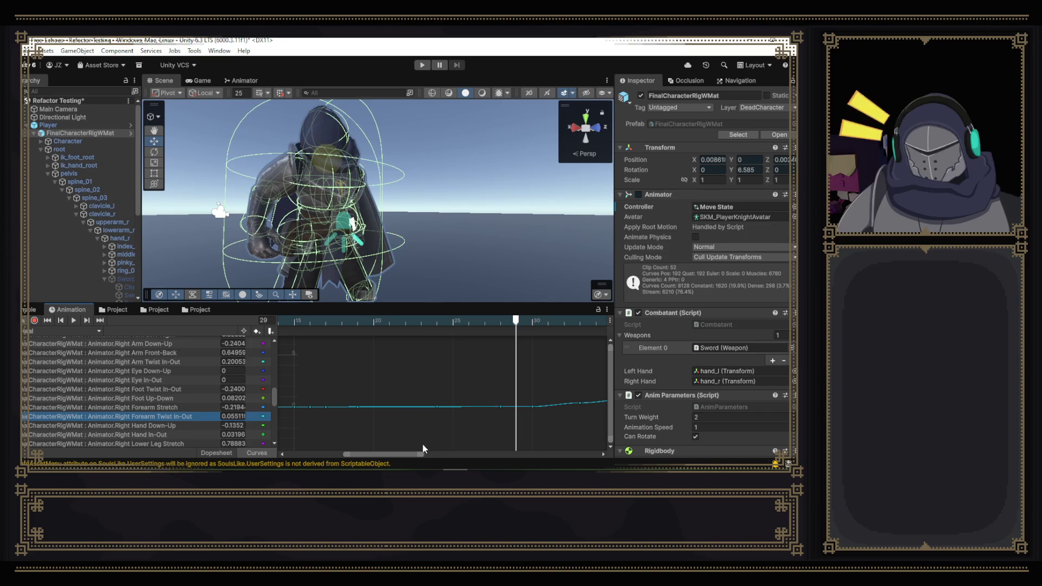
{"action": "scroll", "coordinate": [413, 432], "scroll_direction": "down", "scroll_amount": 1}
{"action": "scroll", "coordinate": [413, 432], "scroll_direction": "down", "scroll_amount": 1}
{"action": "scroll", "coordinate": [411, 430], "scroll_direction": "down", "scroll_amount": 1}
{"action": "scroll", "coordinate": [412, 430], "scroll_direction": "down", "scroll_amount": 1}
{"action": "scroll", "coordinate": [412, 430], "scroll_direction": "down", "scroll_amount": 1}
{"action": "scroll", "coordinate": [412, 430], "scroll_direction": "down", "scroll_amount": 1}
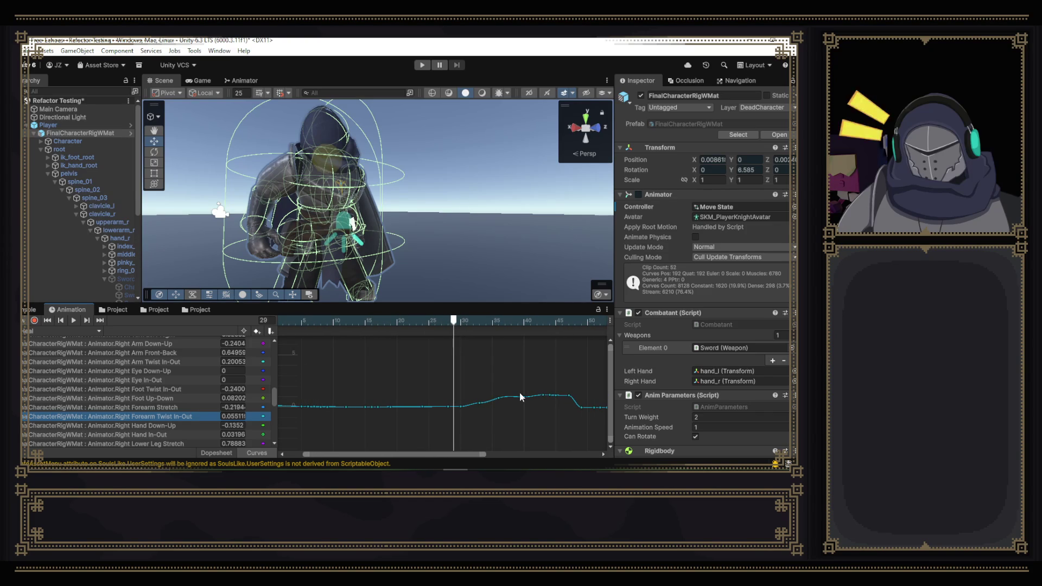
- Box-select the raised Right Forearm Twist In-Out keys, move them one frame earlier and preview from frame 12
{"action": "left_click", "coordinate": [582, 411]}
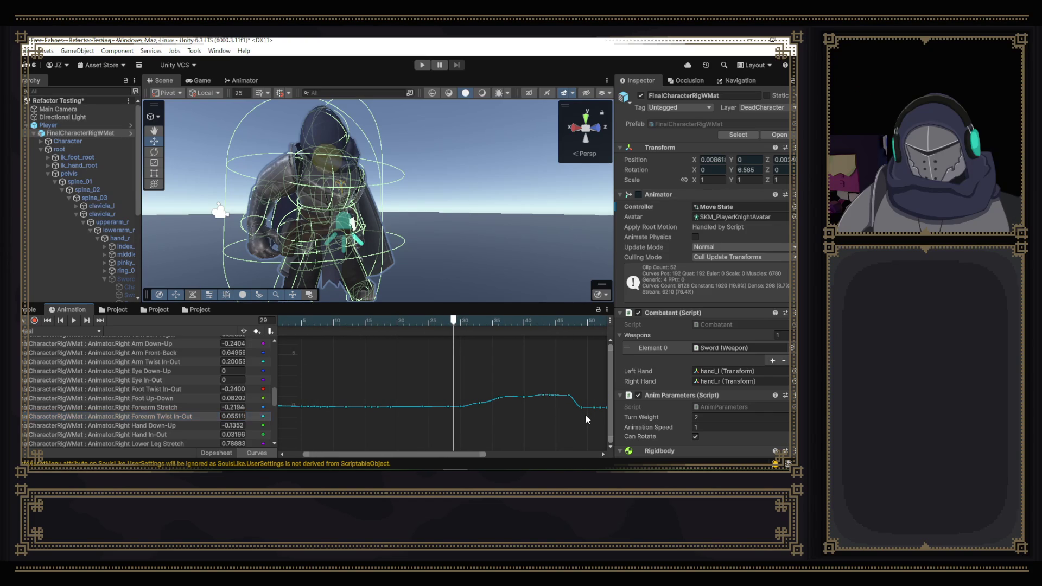
{"action": "mouse_move", "coordinate": [582, 412]}
{"action": "left_mouse_down"}
{"action": "mouse_move", "coordinate": [457, 383]}
{"action": "mouse_move", "coordinate": [455, 401]}
{"action": "mouse_move", "coordinate": [537, 404]}
{"action": "mouse_move", "coordinate": [465, 400]}
{"action": "left_mouse_up"}
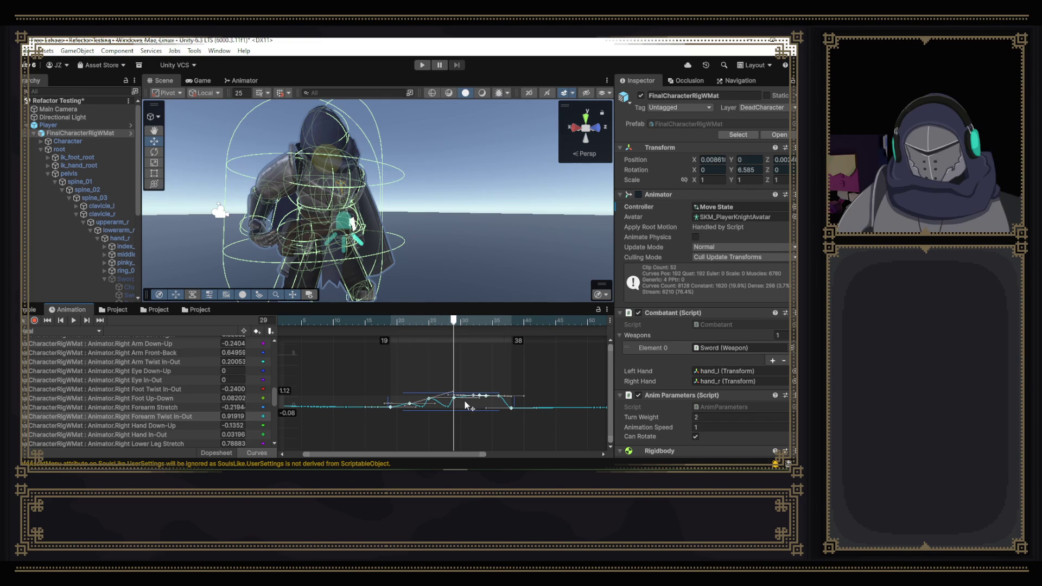
{"action": "left_click_drag", "start_coordinate": [464, 400], "coordinate": [462, 400]}
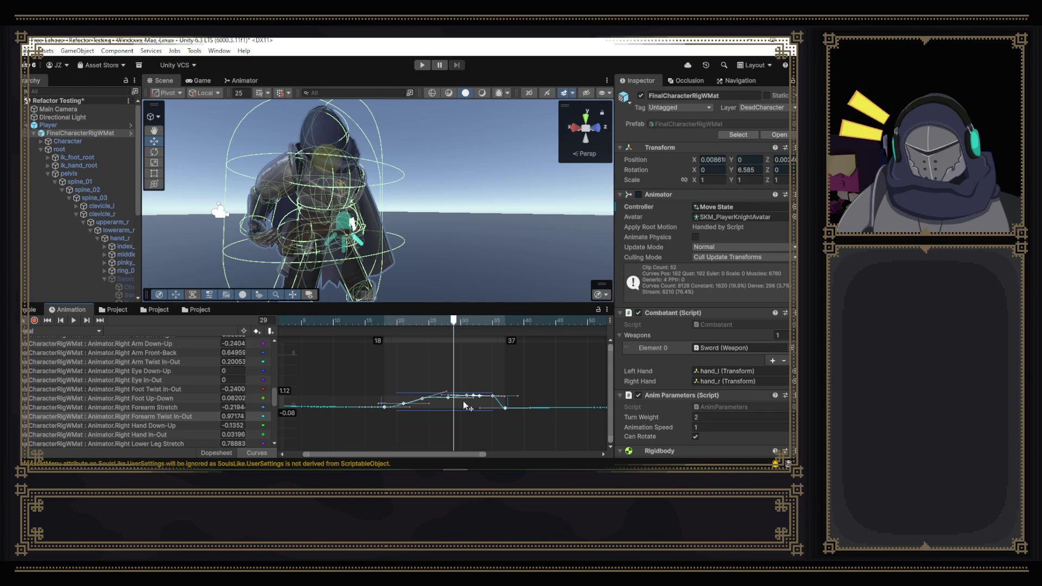
{"action": "mouse_move", "coordinate": [454, 324]}
{"action": "left_mouse_down"}
{"action": "mouse_move", "coordinate": [353, 328]}
{"action": "mouse_move", "coordinate": [430, 336]}
{"action": "left_mouse_up"}
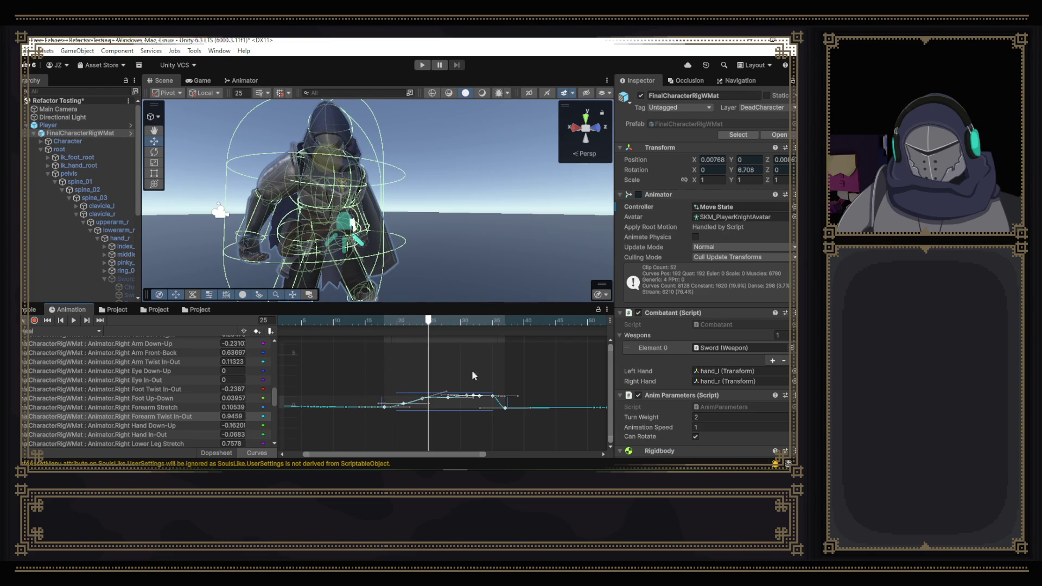
- Undo and redo through recent curve edits to restore the key position near frame 35
{"action": "key", "text": "ctrl+z"}
{"action": "key", "text": "ctrl+z"}
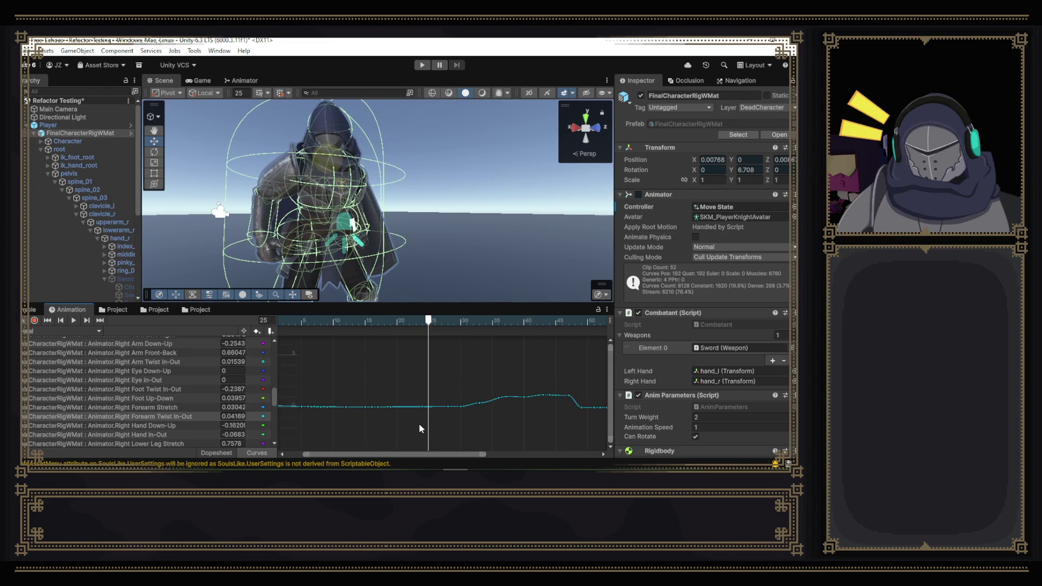
{"action": "key", "text": "ctrl+y"}
{"action": "key", "text": "ctrl+z"}
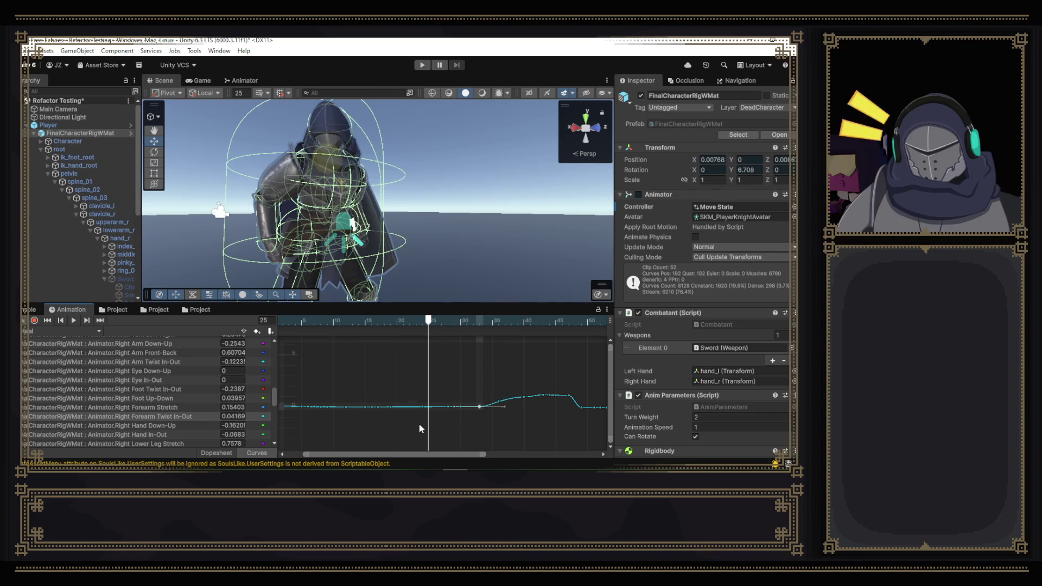
{"action": "key", "text": "ctrl+y"}
{"action": "key", "text": "ctrl+z"}
{"action": "key", "text": "ctrl+z"}
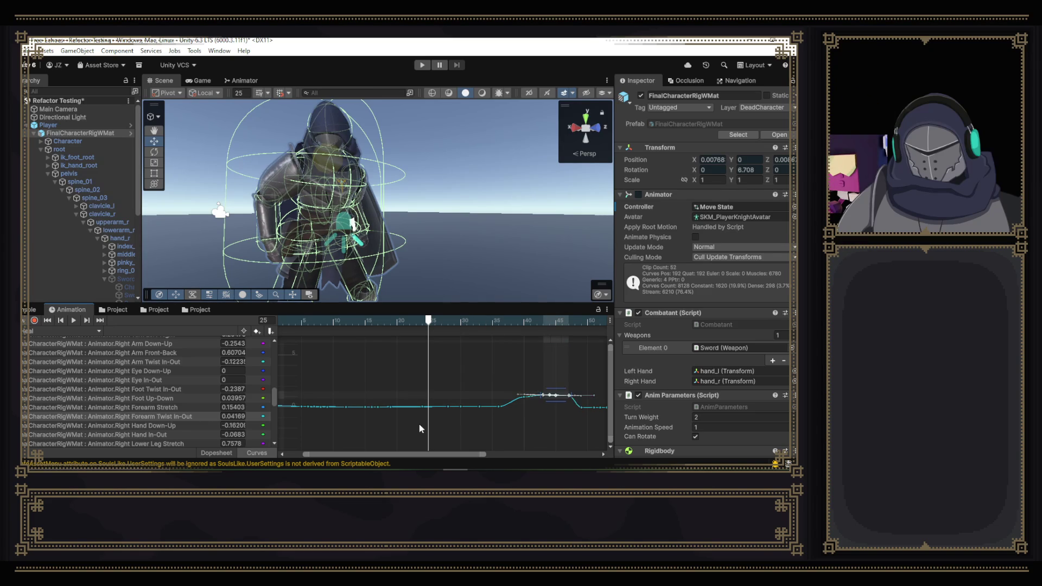
- Reselect the Right Forearm Twist In-Out curve and delete its keys around frames 43–46
{"action": "left_click", "coordinate": [164, 407]}
{"action": "scroll", "coordinate": [186, 410], "scroll_direction": "up", "scroll_amount": 1}
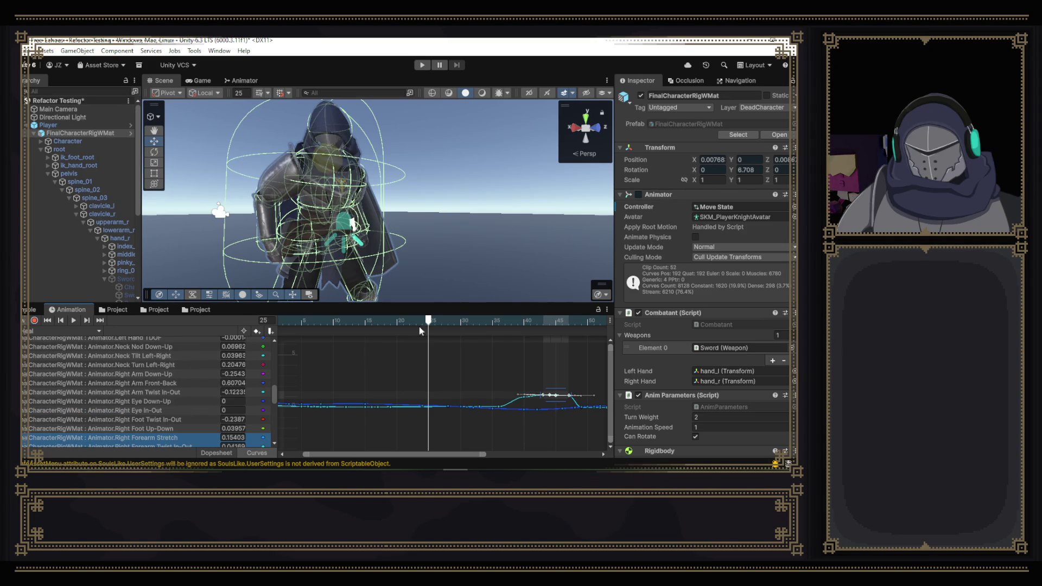
{"action": "scroll", "coordinate": [176, 422], "scroll_direction": "down", "scroll_amount": 1}
{"action": "left_click", "coordinate": [177, 416]}
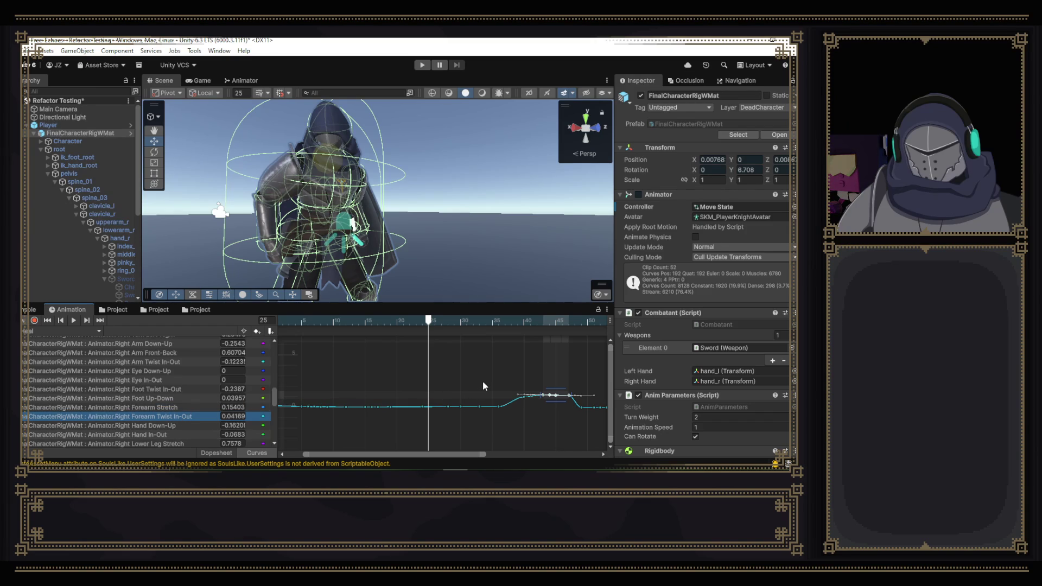
{"action": "key", "text": "Delete"}
{"action": "scroll", "coordinate": [501, 402], "scroll_direction": "up", "scroll_amount": 3}
{"action": "scroll", "coordinate": [500, 401], "scroll_direction": "down", "scroll_amount": 3}
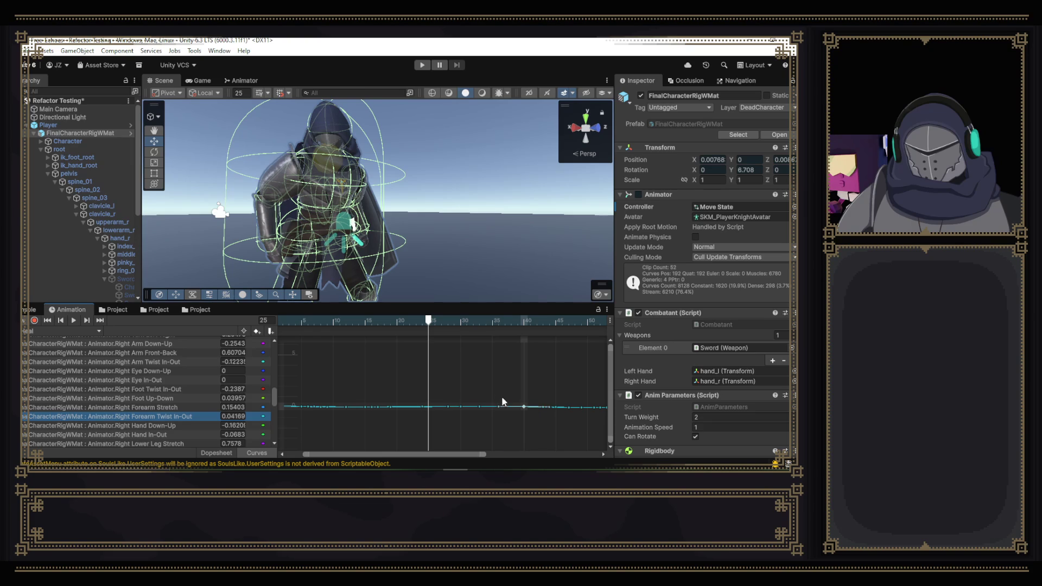
- Select the forearm twist keys from frame 28 through 33 and raise them into a twist bump
{"action": "left_click_drag", "start_coordinate": [429, 324], "coordinate": [423, 326]}
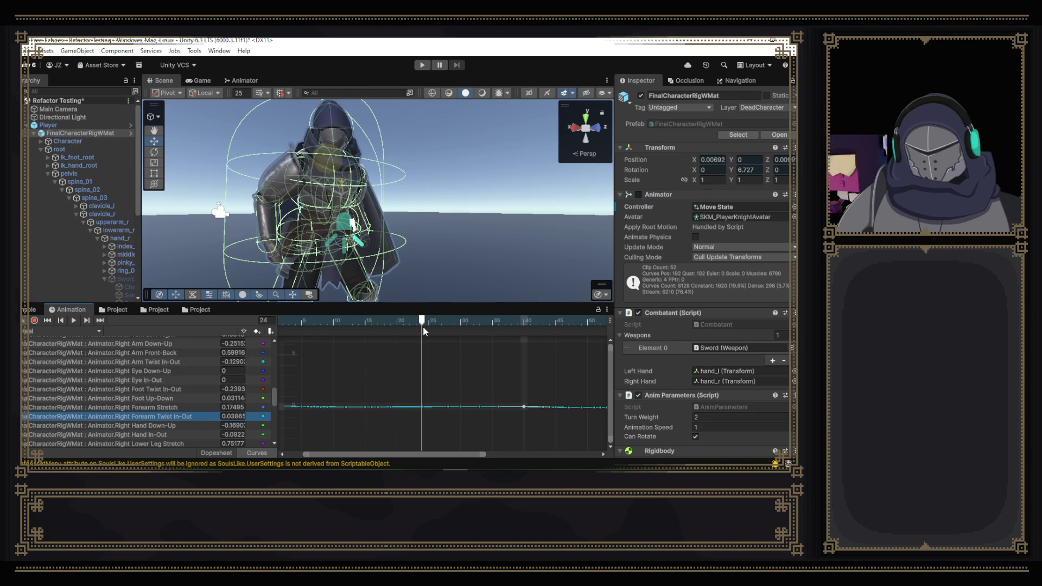
{"action": "left_click_drag", "start_coordinate": [423, 327], "coordinate": [451, 331]}
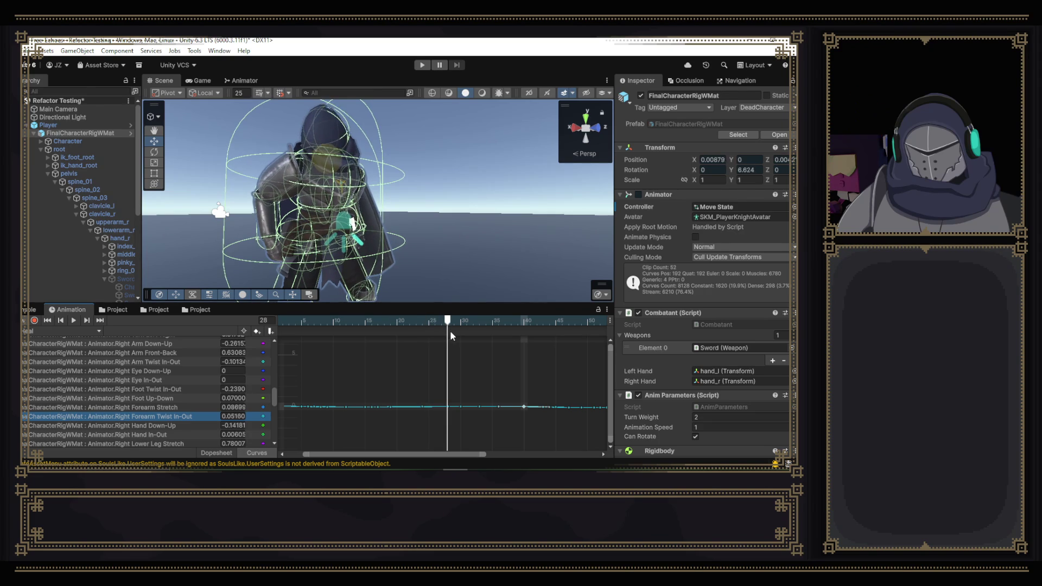
{"action": "left_click", "coordinate": [450, 408]}
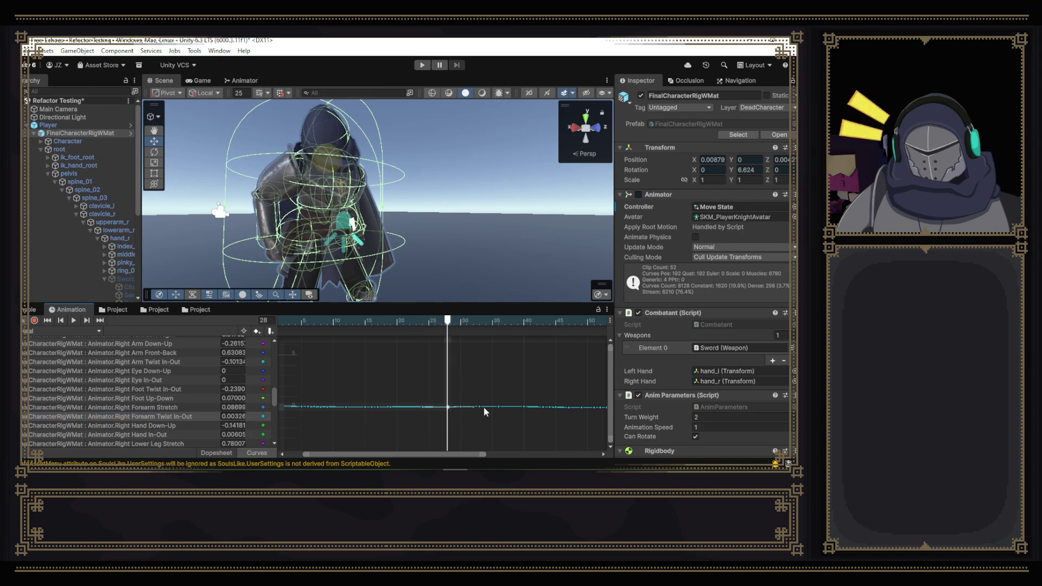
{"action": "left_click", "coordinate": [459, 408], "text": "shift"}
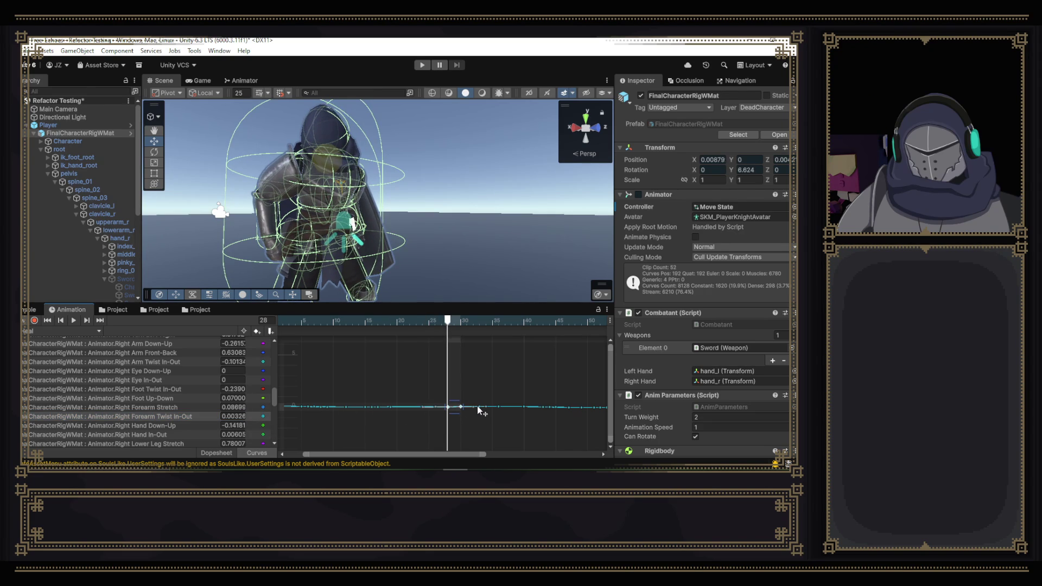
{"action": "left_click", "coordinate": [478, 407], "text": "shift"}
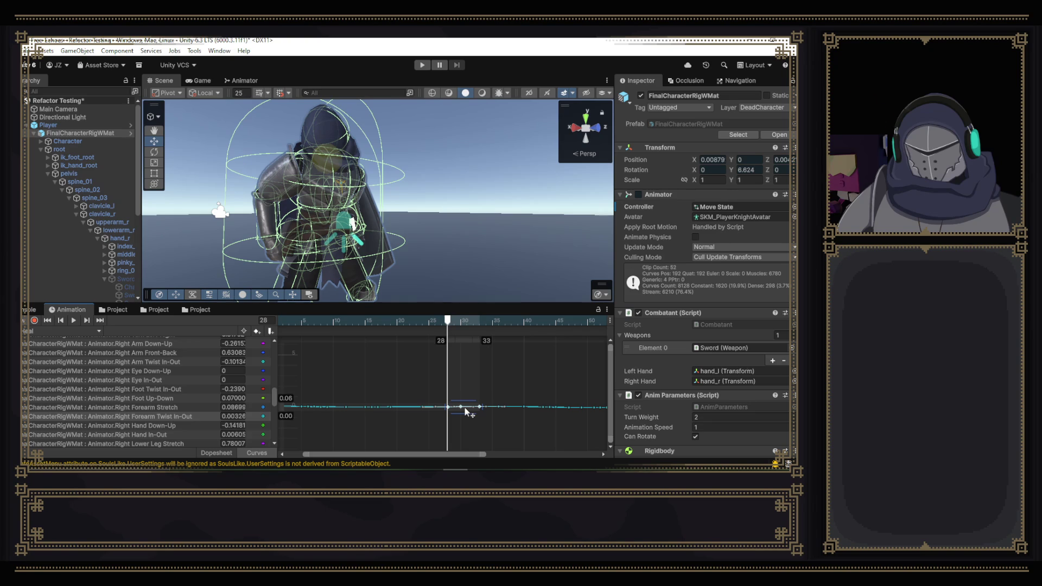
{"action": "left_click_drag", "start_coordinate": [465, 411], "coordinate": [466, 405]}
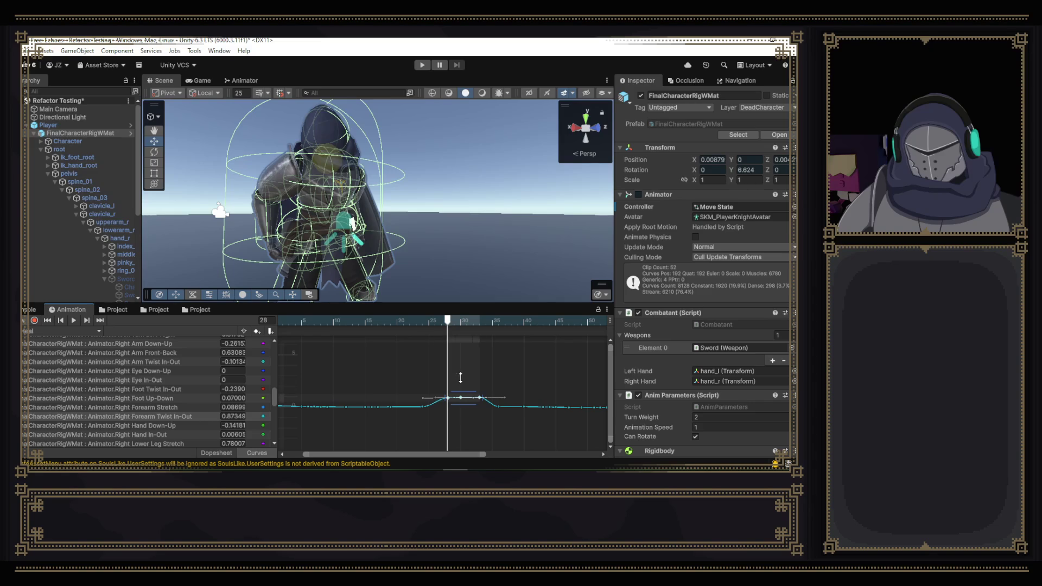
- Preview the motion through frame 34 and select the next keys along the curve
{"action": "left_click_drag", "start_coordinate": [448, 326], "coordinate": [510, 328]}
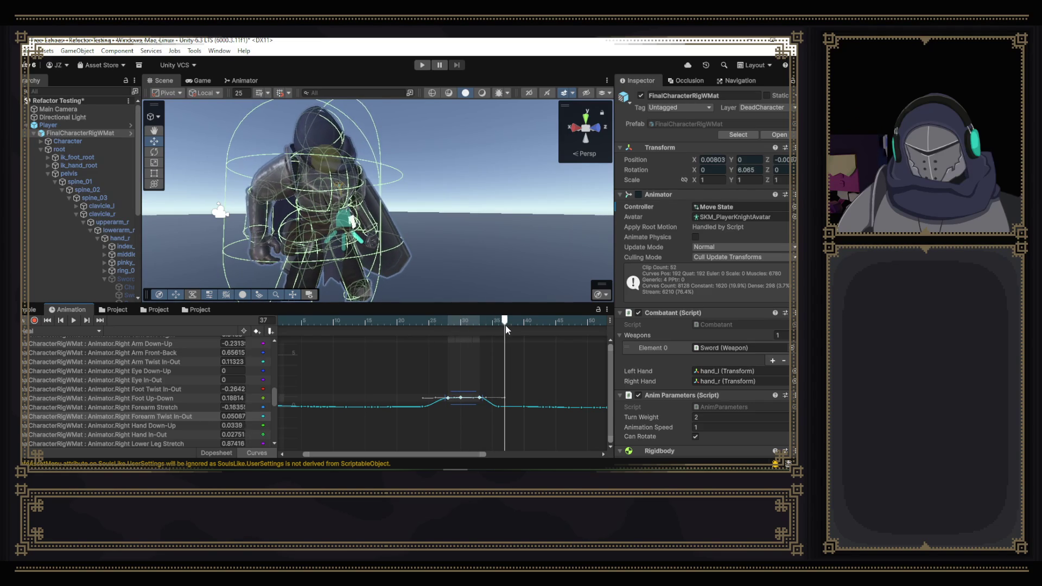
{"action": "left_click", "coordinate": [499, 406]}
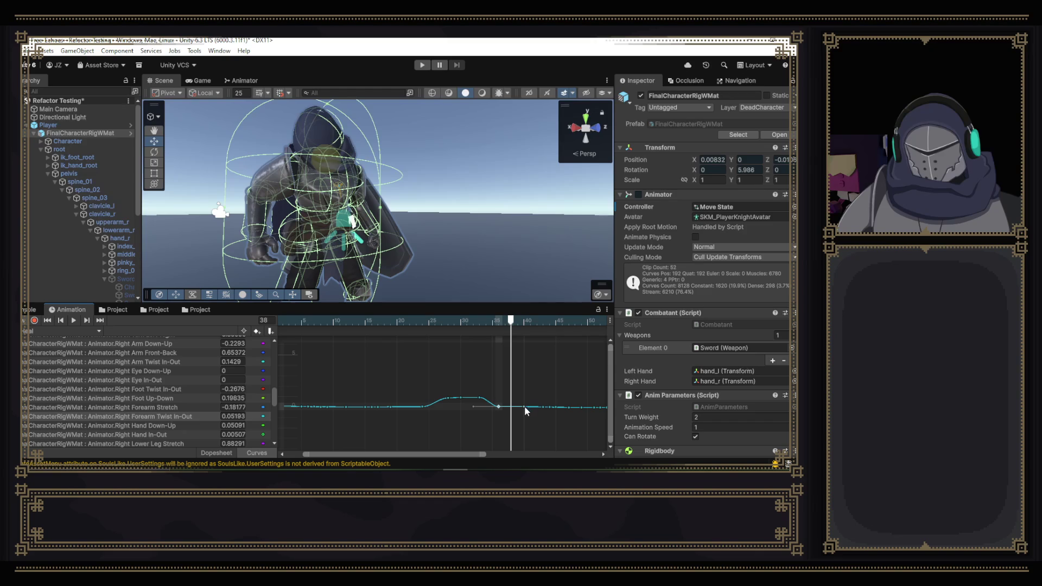
{"action": "left_click", "coordinate": [541, 407]}
- Smooth a key's right tangent and raise the keys between frames 36 and 45
{"action": "left_click_drag", "start_coordinate": [555, 406], "coordinate": [559, 406]}
{"action": "scroll", "coordinate": [562, 418], "scroll_direction": "up", "scroll_amount": 1}
{"action": "left_click", "coordinate": [556, 411]}
{"action": "mouse_move", "coordinate": [487, 392]}
{"action": "left_mouse_down"}
{"action": "mouse_move", "coordinate": [562, 422]}
{"action": "mouse_move", "coordinate": [507, 397]}
{"action": "left_mouse_up"}
- Rewind the preview to frame 25 and show only the Right Forearm Stretch curve
{"action": "mouse_move", "coordinate": [494, 325]}
{"action": "left_mouse_down"}
{"action": "mouse_move", "coordinate": [455, 326]}
{"action": "mouse_move", "coordinate": [587, 345]}
{"action": "left_mouse_up"}
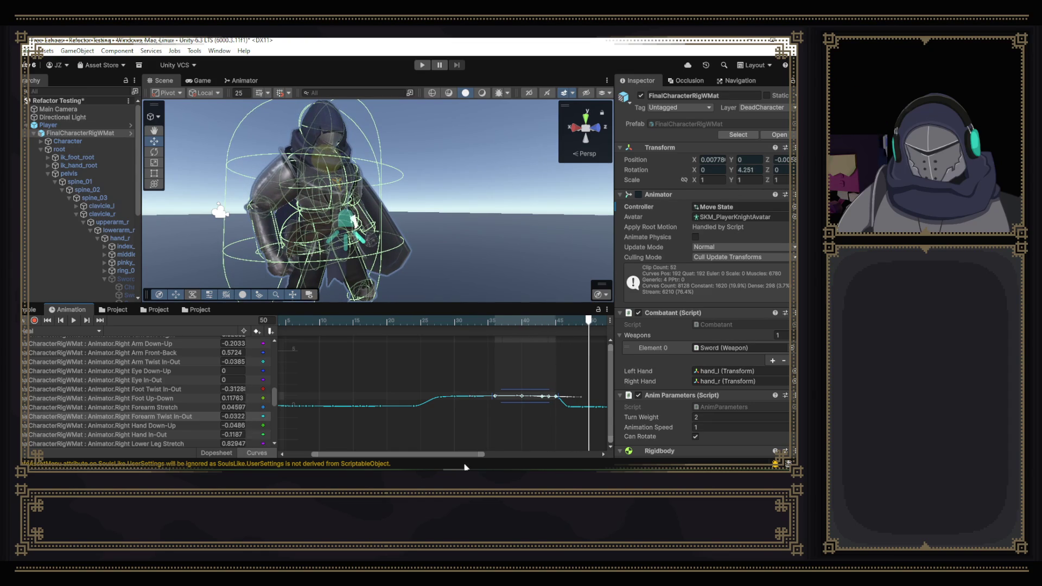
{"action": "left_click_drag", "start_coordinate": [453, 322], "coordinate": [414, 322]}
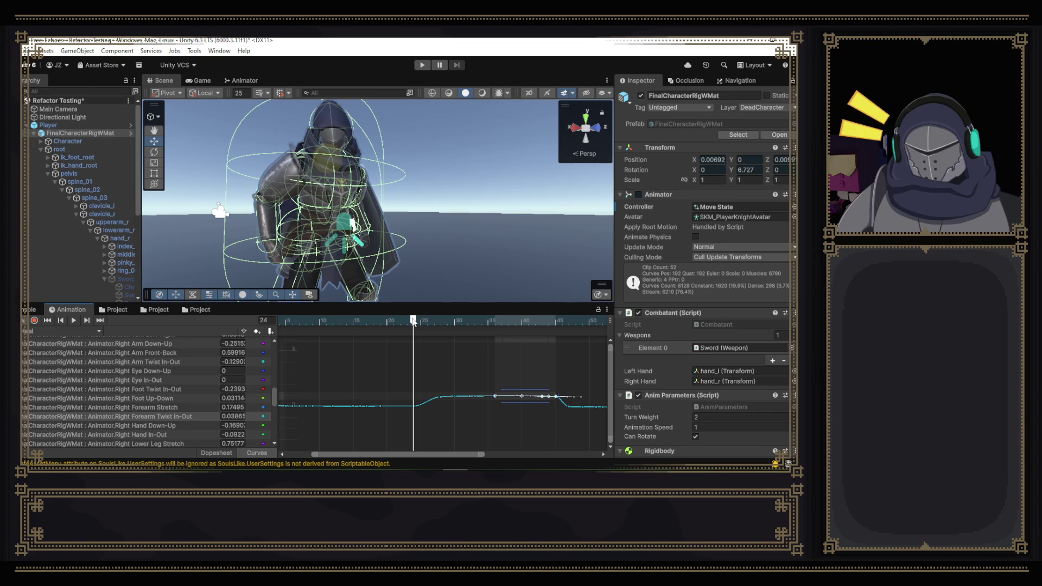
{"action": "left_click", "coordinate": [174, 408]}
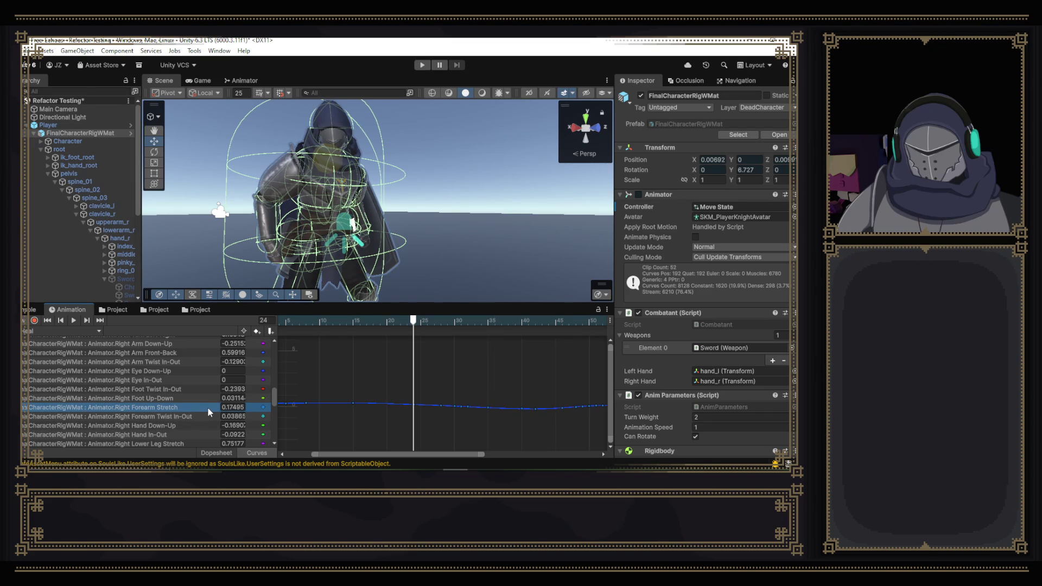
{"action": "scroll", "coordinate": [208, 407], "scroll_direction": "up", "scroll_amount": 1}
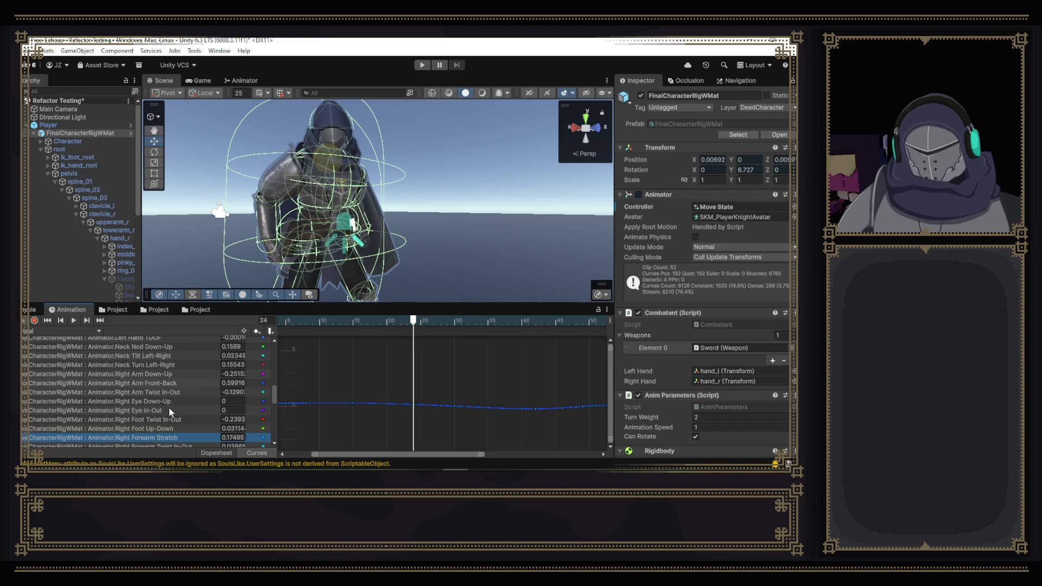
- Add the Right Arm curves and delete the right-arm keyframes around frames 25–30
{"action": "left_click", "coordinate": [167, 391], "text": "ctrl"}
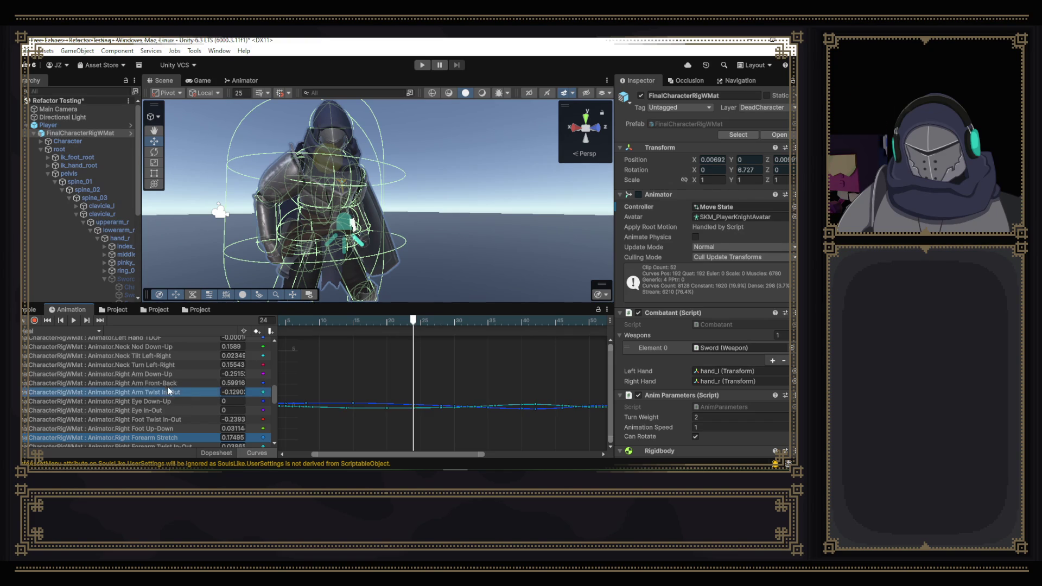
{"action": "left_click", "coordinate": [168, 375], "text": "ctrl"}
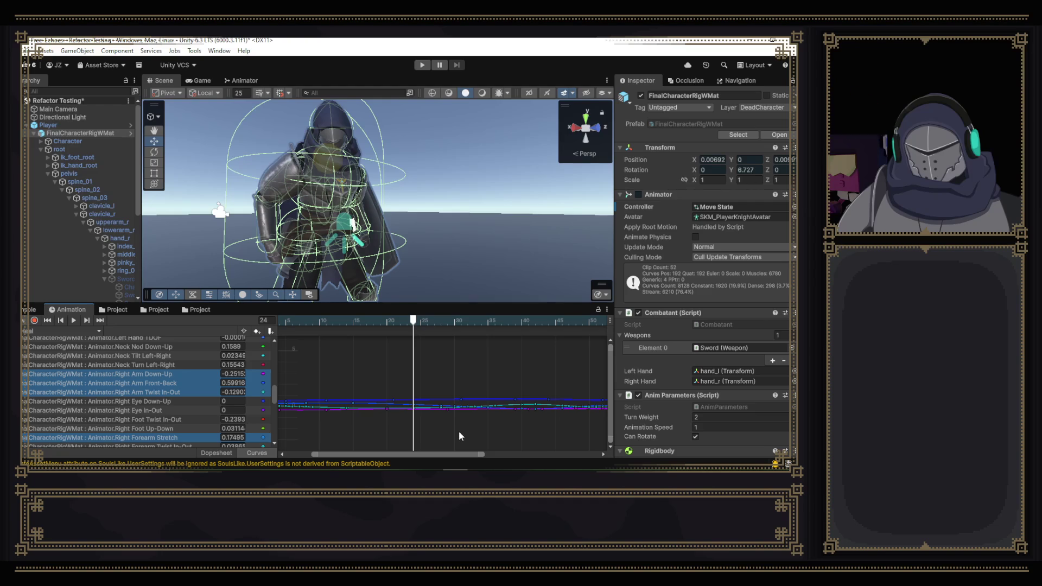
{"action": "left_click_drag", "start_coordinate": [465, 429], "coordinate": [415, 371]}
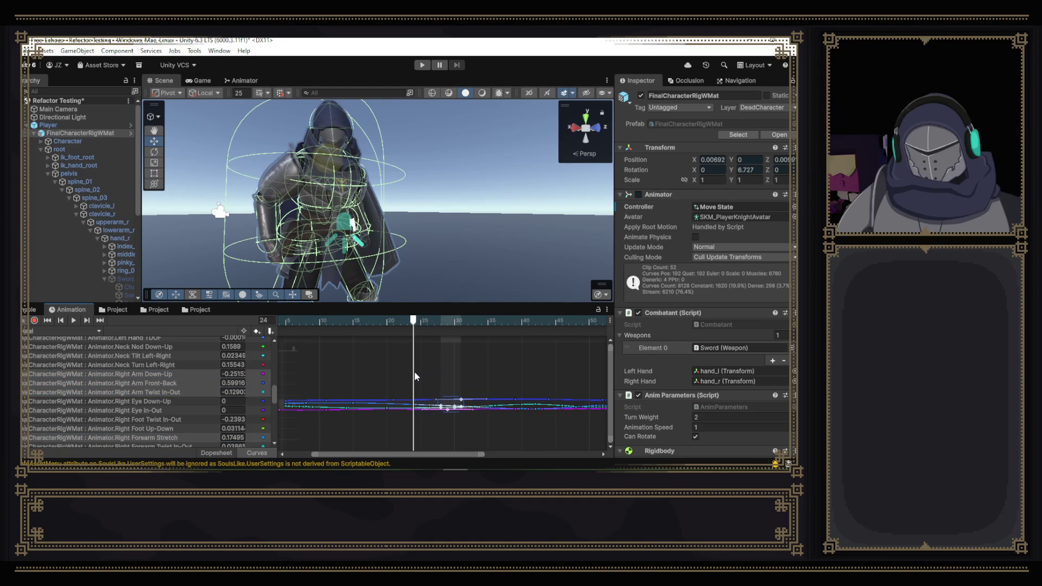
{"action": "key", "text": "Delete"}
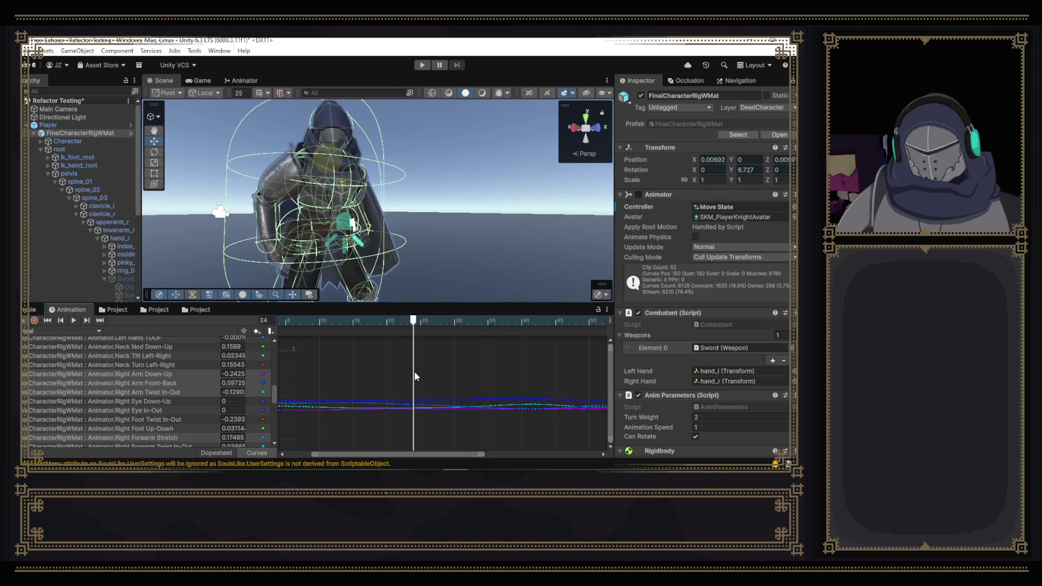
{"action": "mouse_move", "coordinate": [463, 369]}
{"action": "left_mouse_down"}
{"action": "mouse_move", "coordinate": [582, 445]}
{"action": "mouse_move", "coordinate": [441, 366]}
{"action": "left_mouse_up"}
{"action": "key", "text": "Delete"}
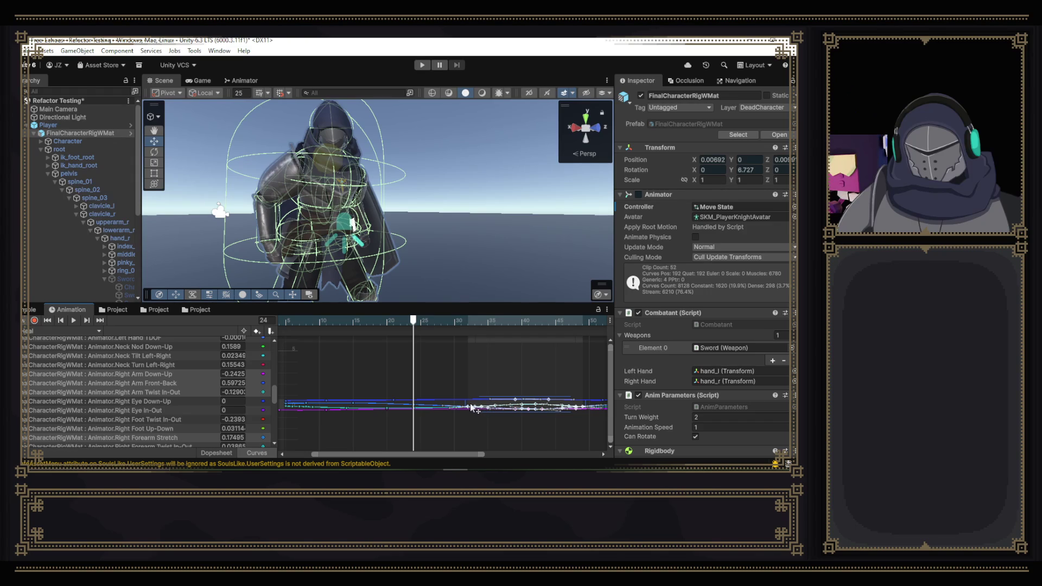
- Shift the keys from frames 32–49 earlier and slightly higher, then isolate the forearm twist curve
{"action": "left_click", "coordinate": [532, 407]}
{"action": "left_click_drag", "start_coordinate": [529, 405], "coordinate": [477, 407]}
{"action": "mouse_move", "coordinate": [410, 326]}
{"action": "left_mouse_down"}
{"action": "mouse_move", "coordinate": [398, 322]}
{"action": "mouse_move", "coordinate": [588, 358]}
{"action": "mouse_move", "coordinate": [576, 359]}
{"action": "left_mouse_up"}
{"action": "left_click", "coordinate": [185, 447]}
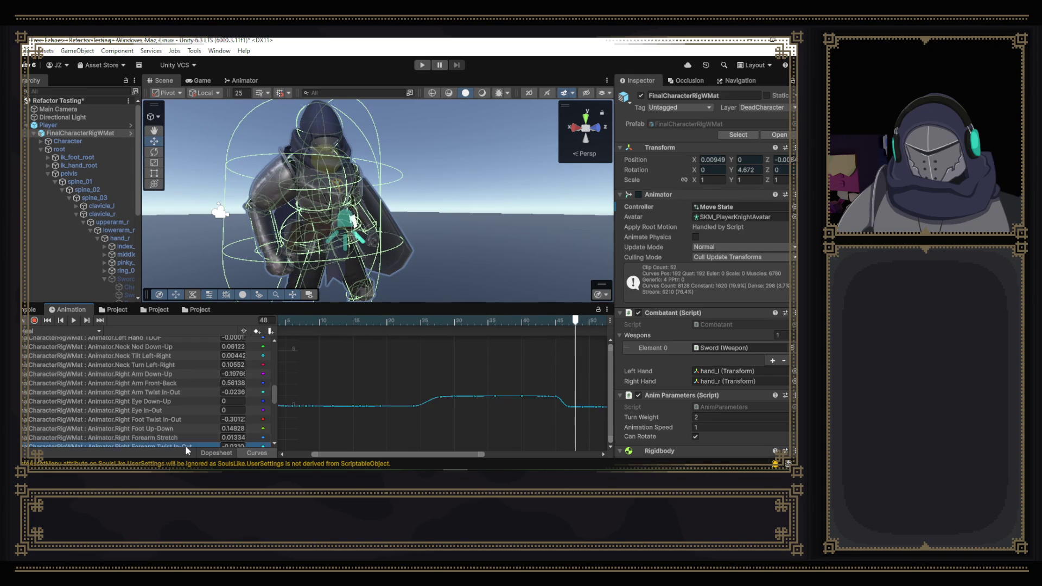
- Check the key near frame 45, scrub frames 38–47, and bring up the Neck Nod Down-Up curve
{"action": "left_click", "coordinate": [556, 397]}
{"action": "left_click", "coordinate": [558, 398]}
{"action": "left_click_drag", "start_coordinate": [575, 322], "coordinate": [567, 329]}
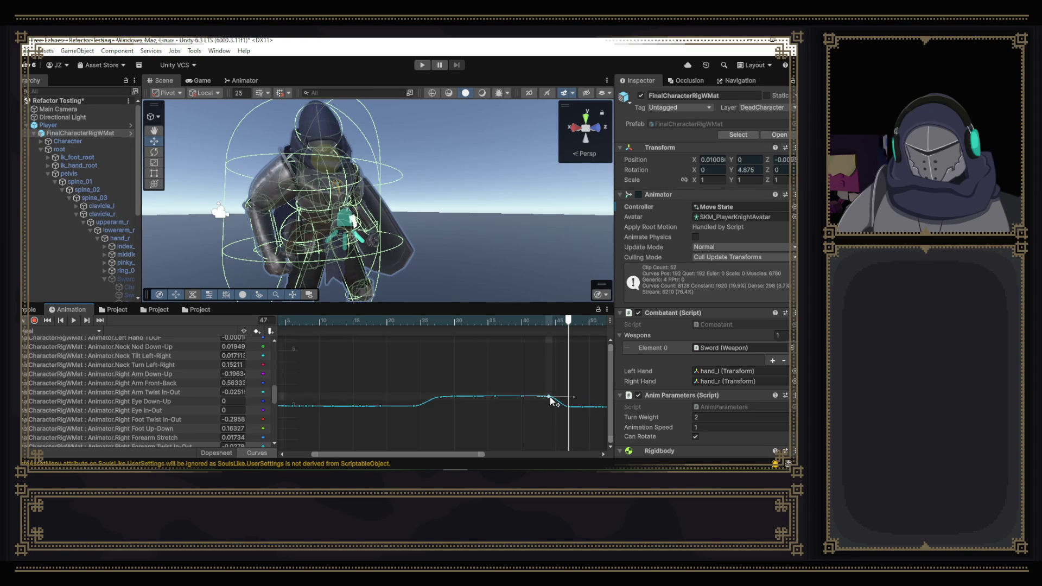
{"action": "mouse_move", "coordinate": [512, 321]}
{"action": "left_mouse_down"}
{"action": "mouse_move", "coordinate": [499, 324]}
{"action": "mouse_move", "coordinate": [606, 362]}
{"action": "left_mouse_up"}
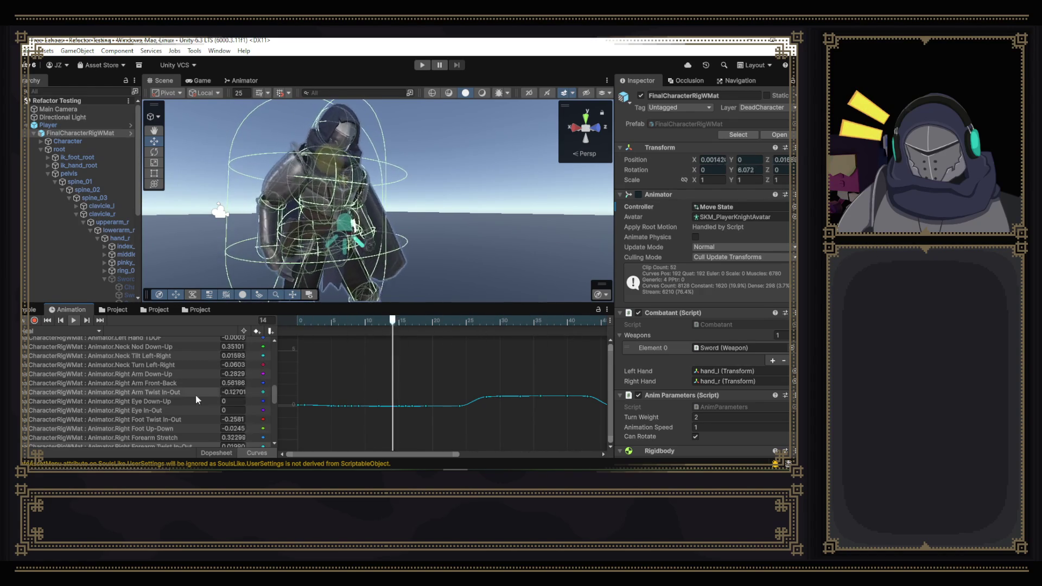
{"action": "left_click", "coordinate": [172, 351]}
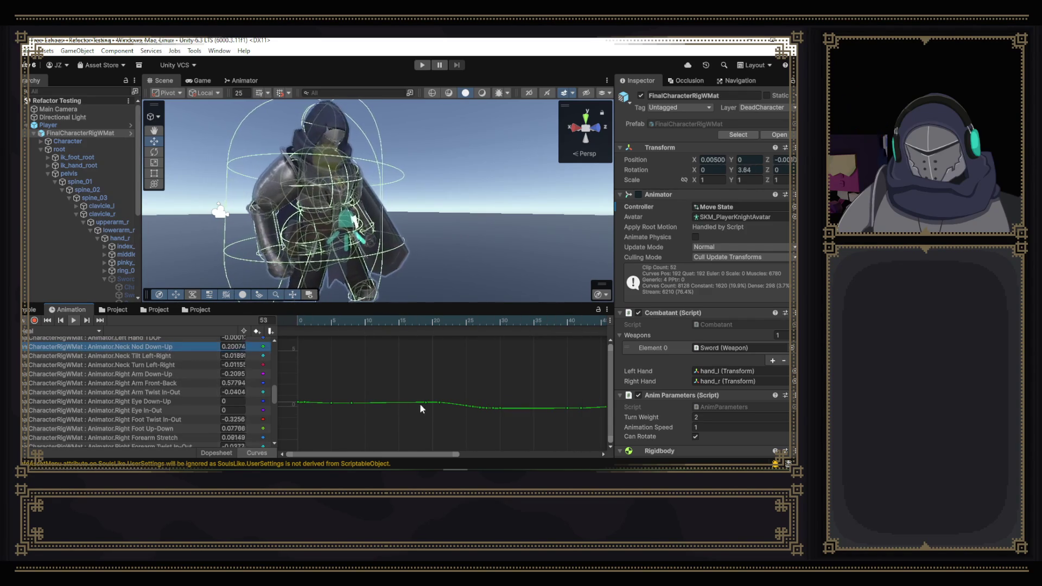
{"action": "scroll", "coordinate": [475, 427], "scroll_direction": "up", "scroll_amount": 2}
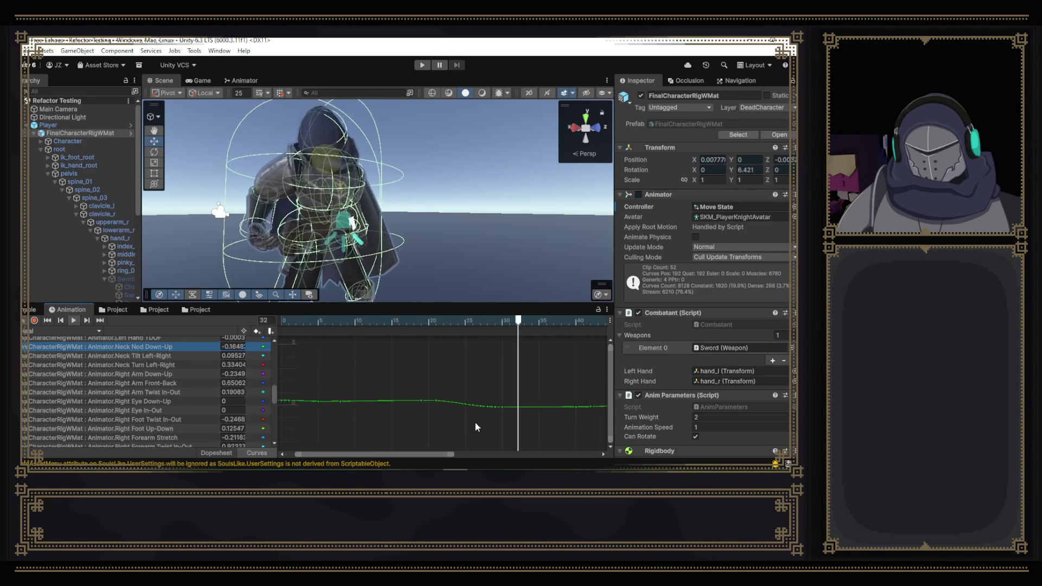
- Stop at frame 26, select the Neck Nod keys from frame 25 to 47 and trial-raise then lower them
{"action": "left_click", "coordinate": [405, 324]}
{"action": "left_click_drag", "start_coordinate": [405, 324], "coordinate": [474, 332]}
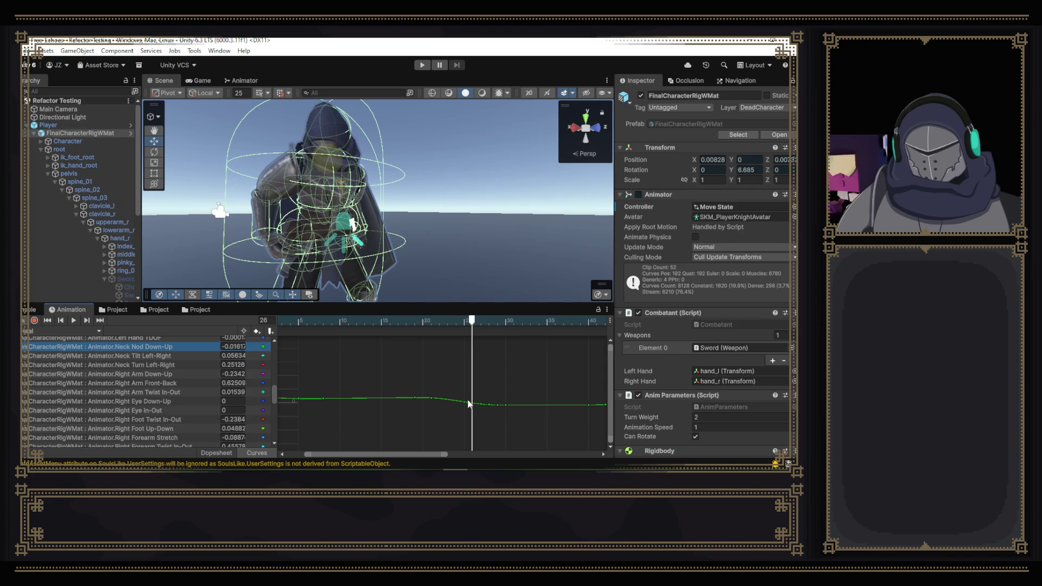
{"action": "scroll", "coordinate": [552, 401], "scroll_direction": "down", "scroll_amount": 1}
{"action": "scroll", "coordinate": [551, 402], "scroll_direction": "down", "scroll_amount": 1}
{"action": "scroll", "coordinate": [551, 403], "scroll_direction": "down", "scroll_amount": 1}
{"action": "scroll", "coordinate": [551, 402], "scroll_direction": "down", "scroll_amount": 1}
{"action": "scroll", "coordinate": [551, 402], "scroll_direction": "down", "scroll_amount": 1}
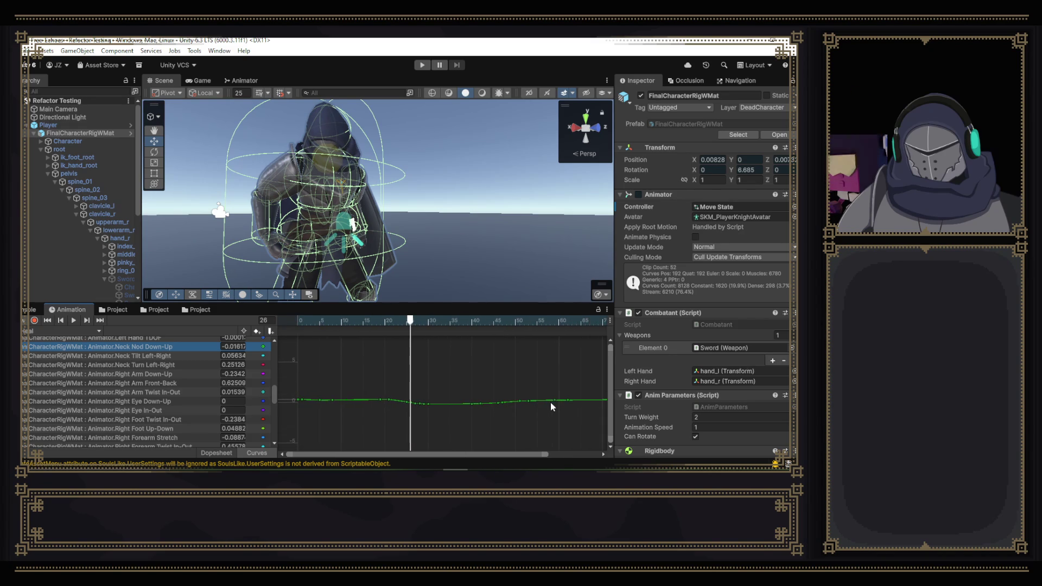
{"action": "scroll", "coordinate": [550, 402], "scroll_direction": "down", "scroll_amount": 1}
{"action": "scroll", "coordinate": [515, 423], "scroll_direction": "down", "scroll_amount": 2}
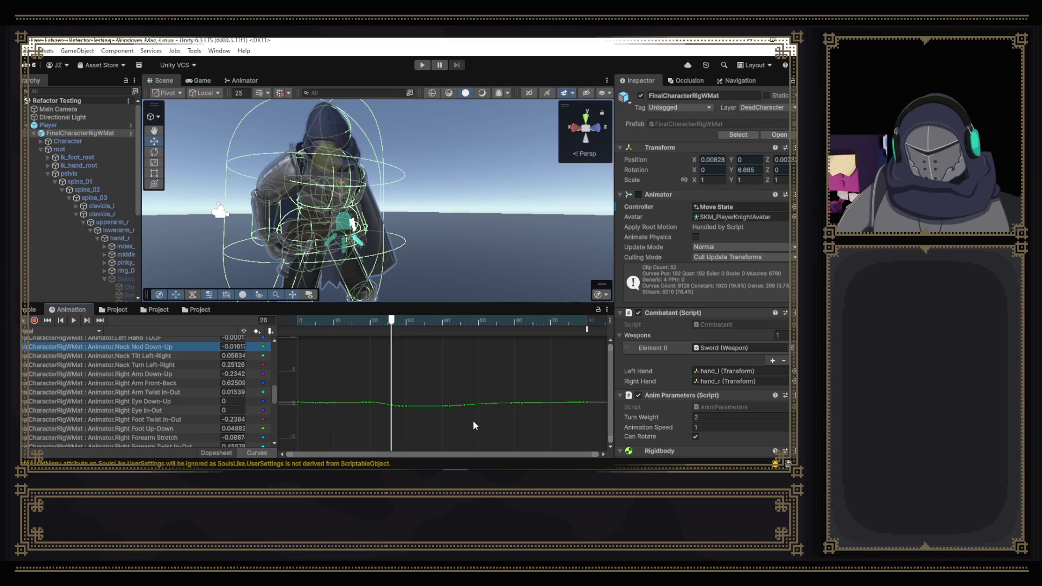
{"action": "left_click_drag", "start_coordinate": [472, 420], "coordinate": [387, 393]}
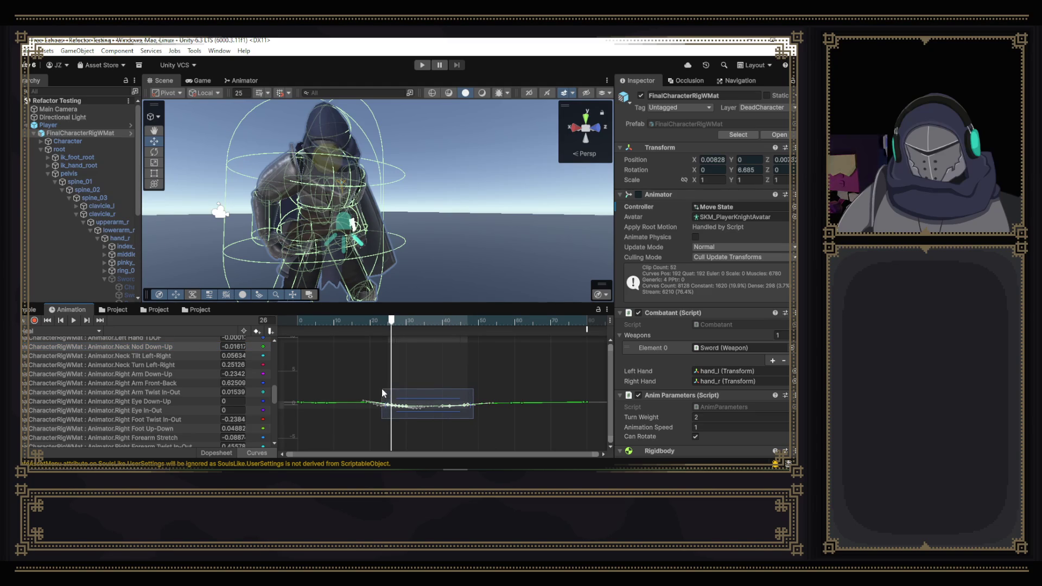
{"action": "scroll", "coordinate": [413, 424], "scroll_direction": "up", "scroll_amount": 1}
{"action": "scroll", "coordinate": [411, 422], "scroll_direction": "up", "scroll_amount": 1}
{"action": "scroll", "coordinate": [411, 419], "scroll_direction": "up", "scroll_amount": 2}
{"action": "scroll", "coordinate": [410, 411], "scroll_direction": "up", "scroll_amount": 2}
{"action": "scroll", "coordinate": [416, 401], "scroll_direction": "up", "scroll_amount": 1}
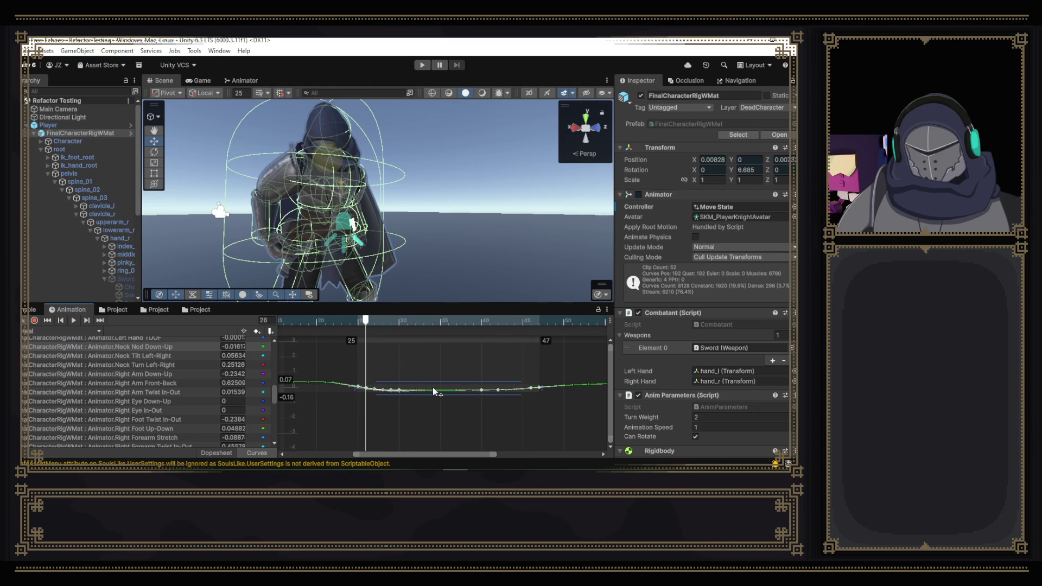
{"action": "left_click_drag", "start_coordinate": [434, 388], "coordinate": [434, 385]}
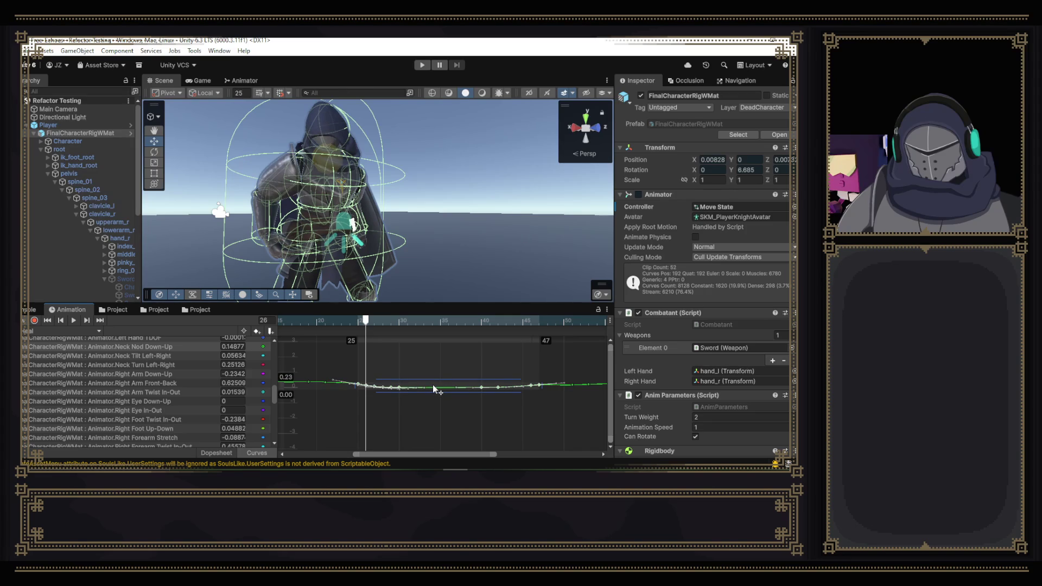
{"action": "left_click_drag", "start_coordinate": [432, 385], "coordinate": [432, 388]}
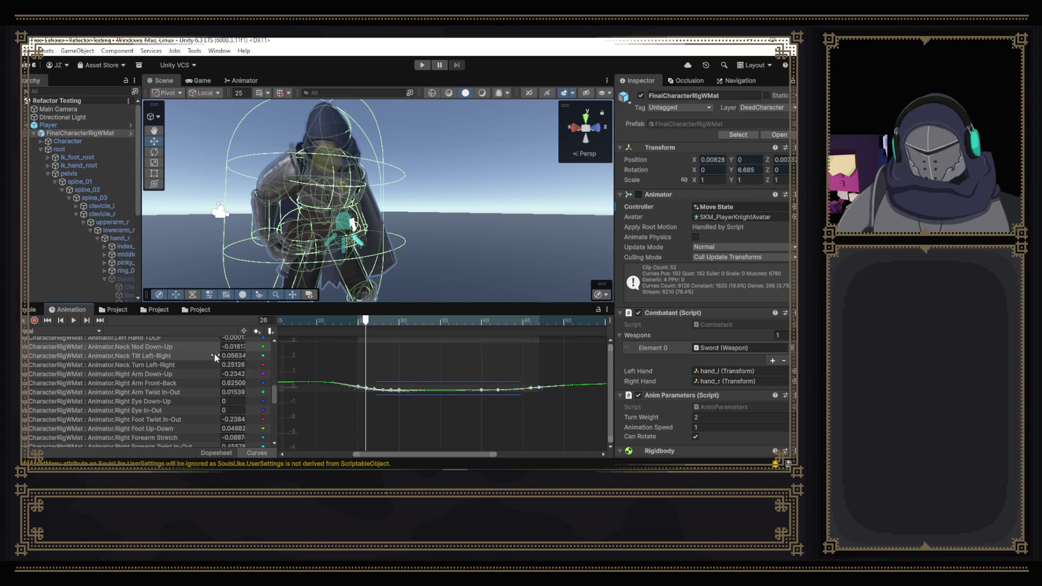
{"action": "type", "text": "-0.1-0.4"}
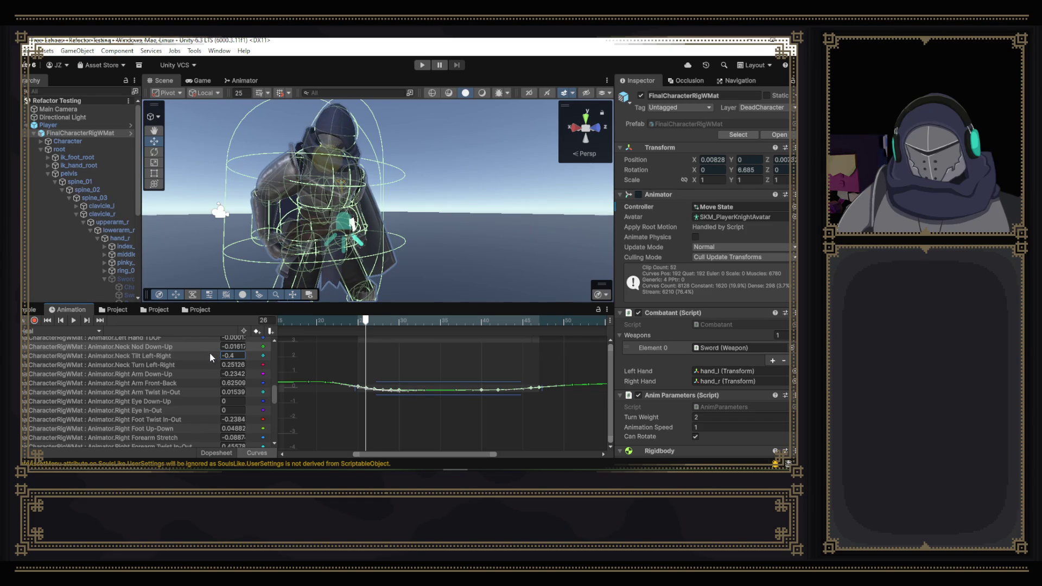
- Try neck values (nod 0.25, tilt -0.3) at frame 26, discard them, and show the Neck Tilt Left-Right curve
{"action": "key", "text": "BackSpace"}
{"action": "type", "text": "3"}
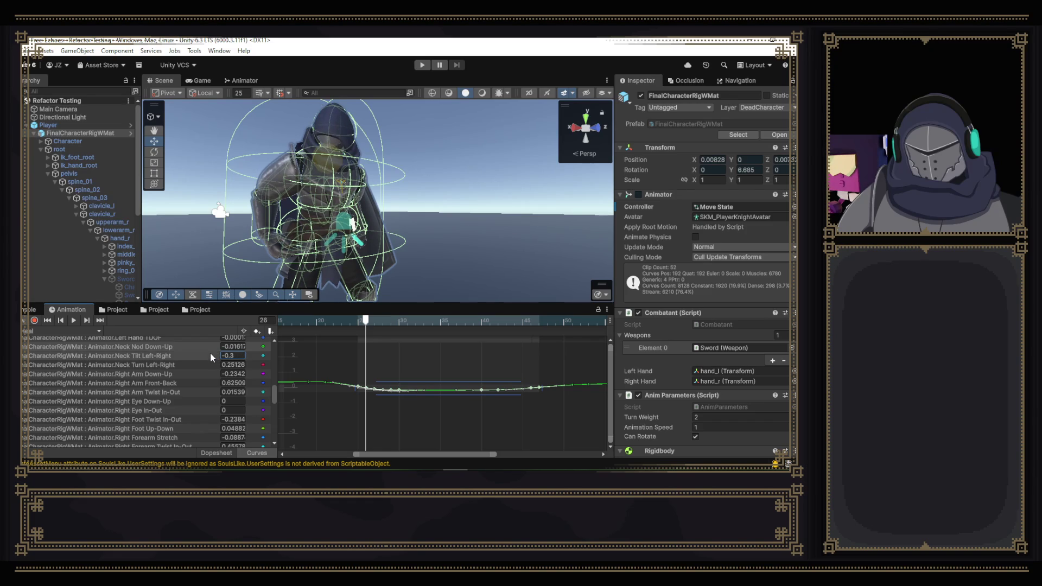
{"action": "key", "text": "Escape"}
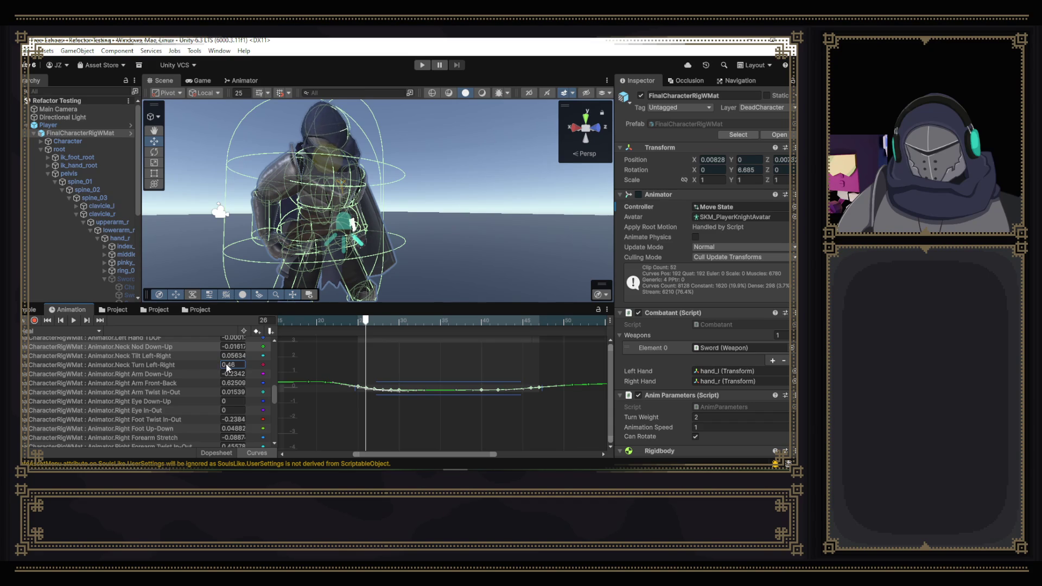
{"action": "type", "text": "-0.2"}
{"action": "key", "text": "Return"}
{"action": "scroll", "coordinate": [180, 375], "scroll_direction": "up", "scroll_amount": 1}
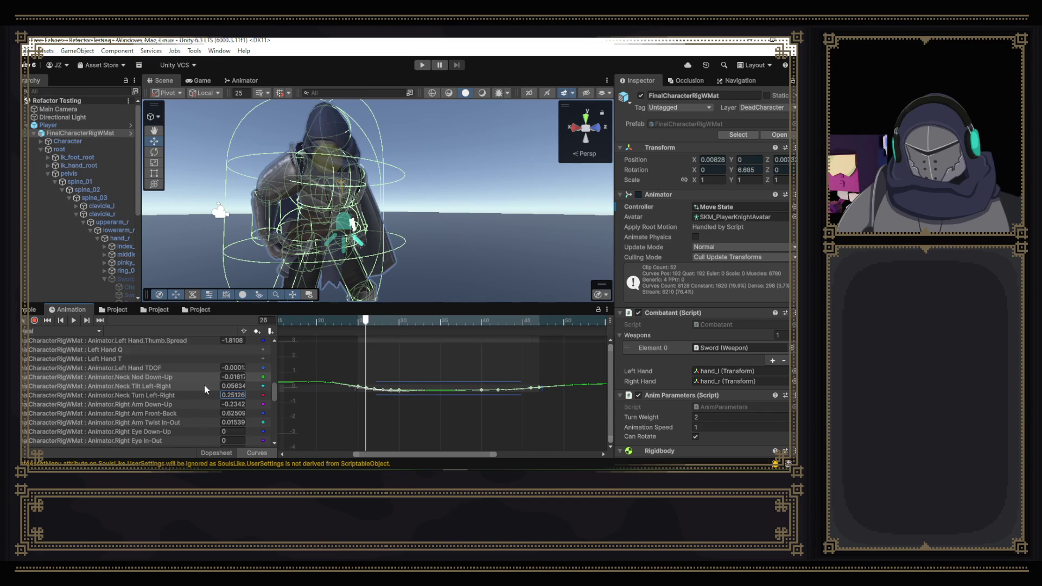
{"action": "left_click", "coordinate": [219, 377]}
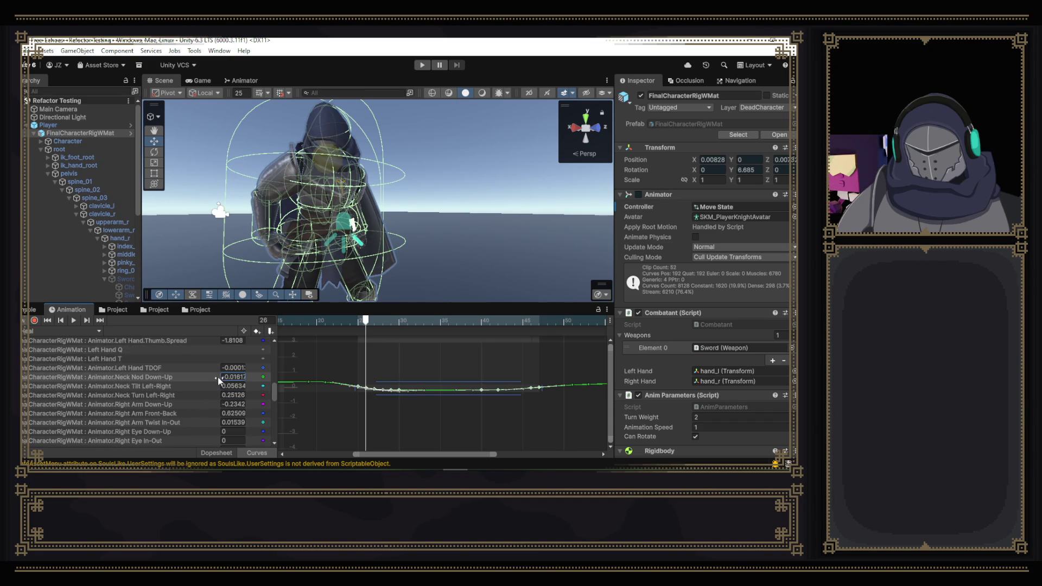
{"action": "type", "text": "-0.050.25"}
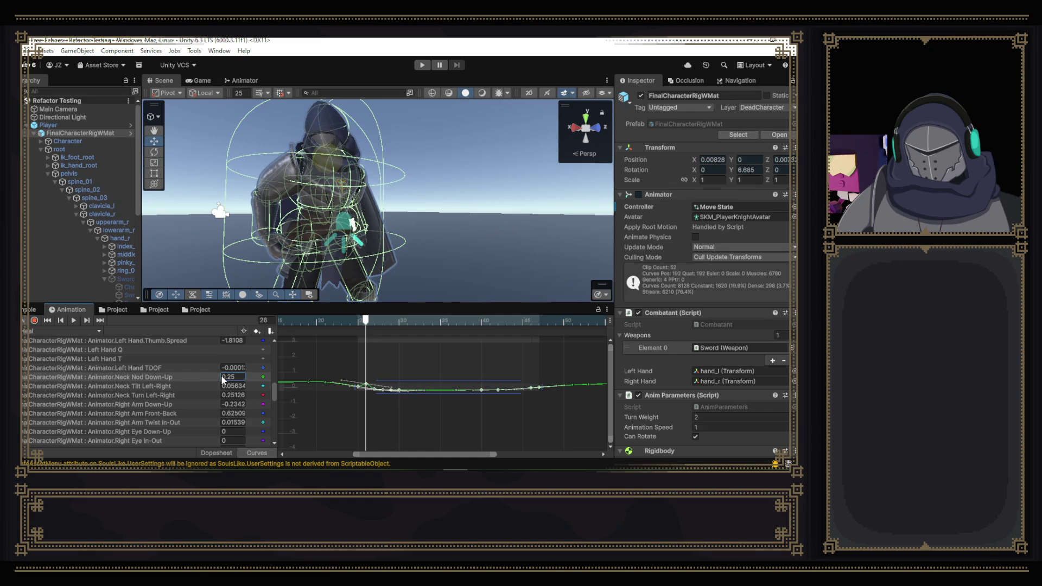
{"action": "left_click", "coordinate": [220, 386]}
{"action": "type", "text": "0.15-0.3"}
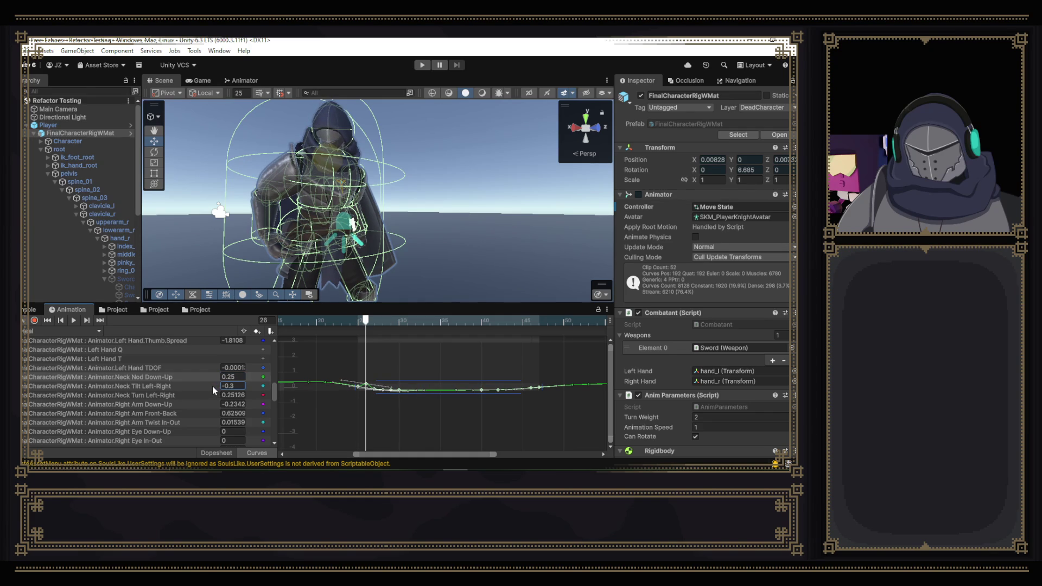
{"action": "left_click", "coordinate": [338, 413]}
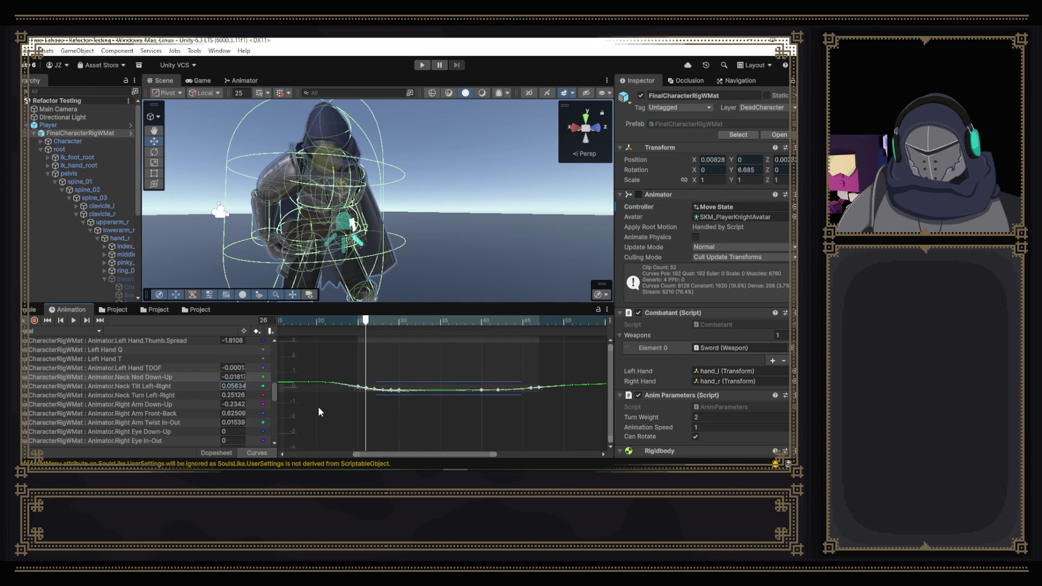
{"action": "left_click", "coordinate": [206, 387]}
- Raise the selected Neck Tilt keys slightly and preview frames 24–29
{"action": "left_click_drag", "start_coordinate": [366, 323], "coordinate": [504, 412]}
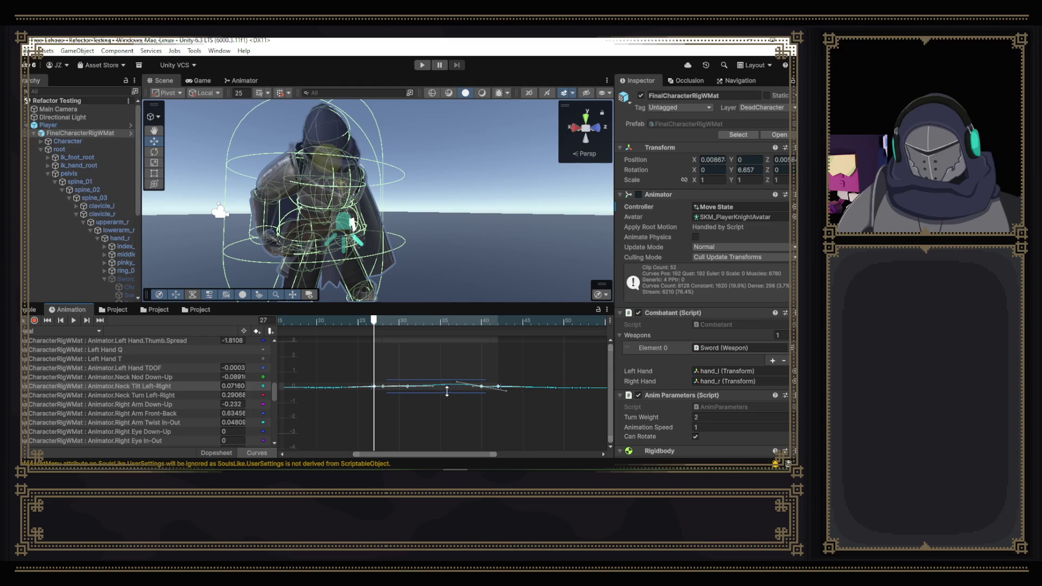
{"action": "left_click_drag", "start_coordinate": [444, 392], "coordinate": [444, 395]}
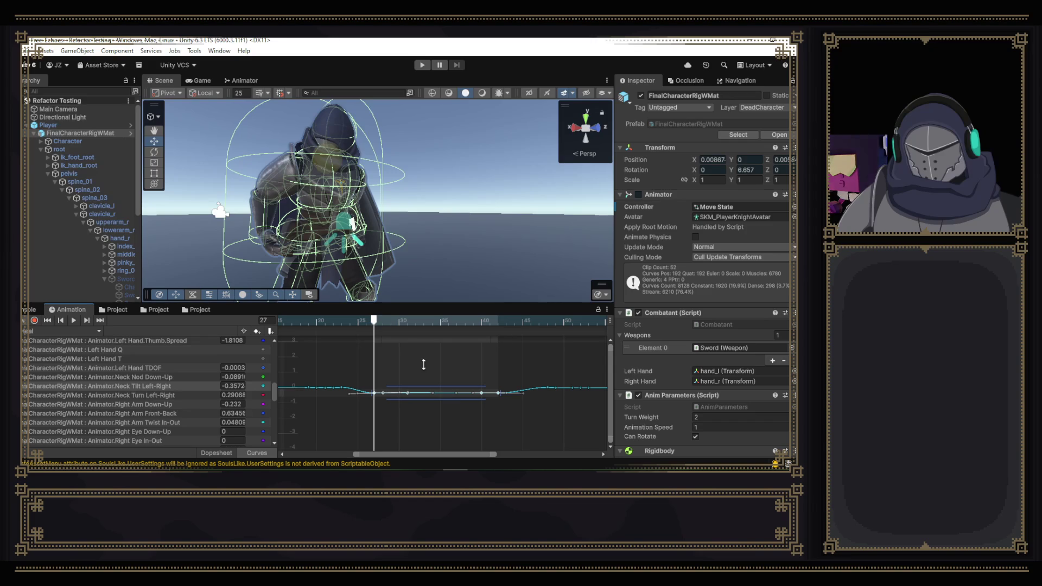
{"action": "left_click", "coordinate": [349, 320]}
{"action": "left_click_drag", "start_coordinate": [327, 320], "coordinate": [407, 334]}
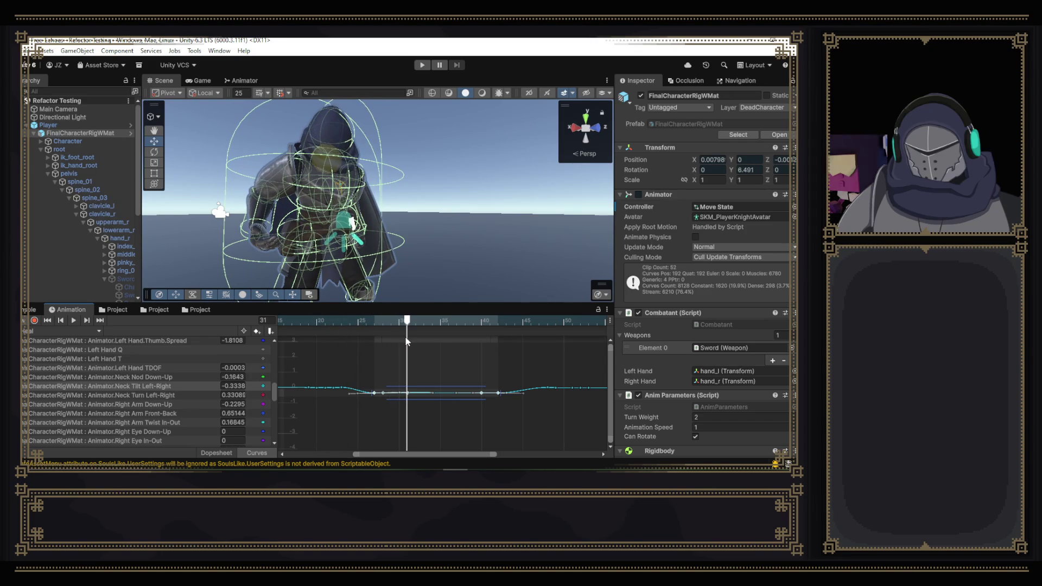
- Select the middle Neck Nod Down-Up keys, raise them to about 0.12, and preview around frame 30
{"action": "left_click", "coordinate": [198, 377]}
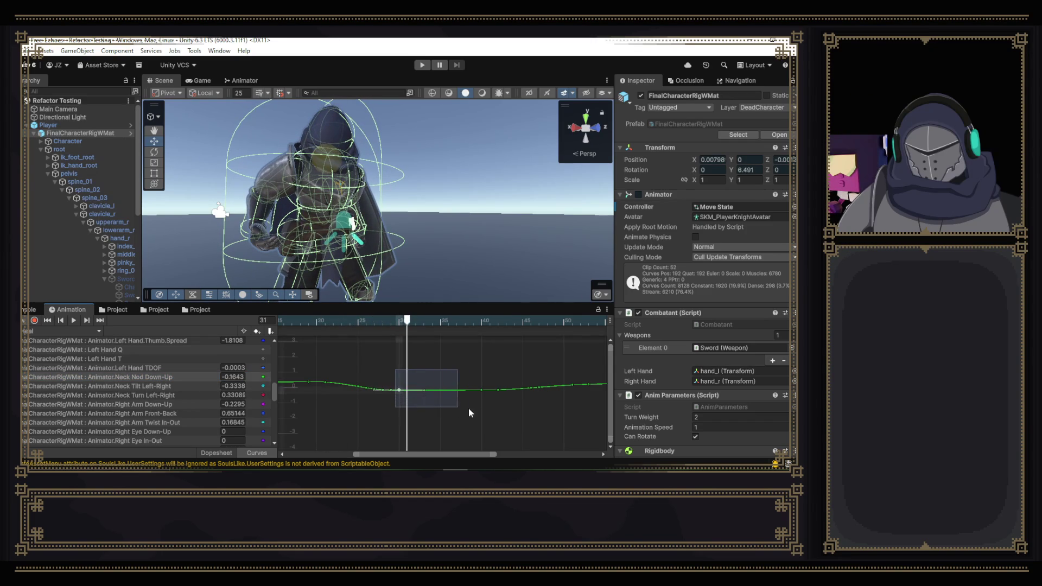
{"action": "left_click_drag", "start_coordinate": [396, 371], "coordinate": [486, 411]}
{"action": "left_click_drag", "start_coordinate": [338, 360], "coordinate": [544, 424]}
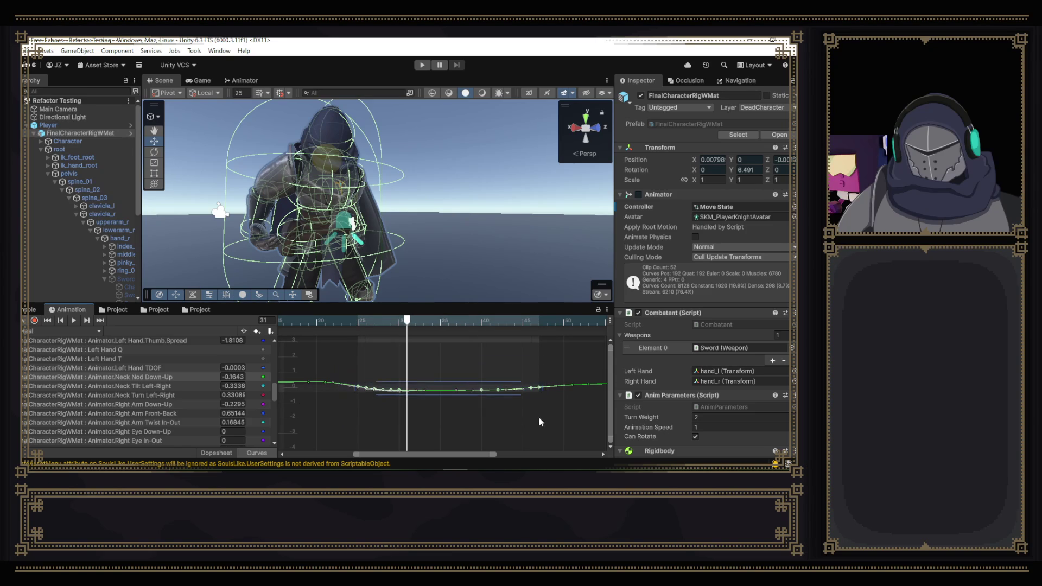
{"action": "left_click_drag", "start_coordinate": [444, 390], "coordinate": [443, 388]}
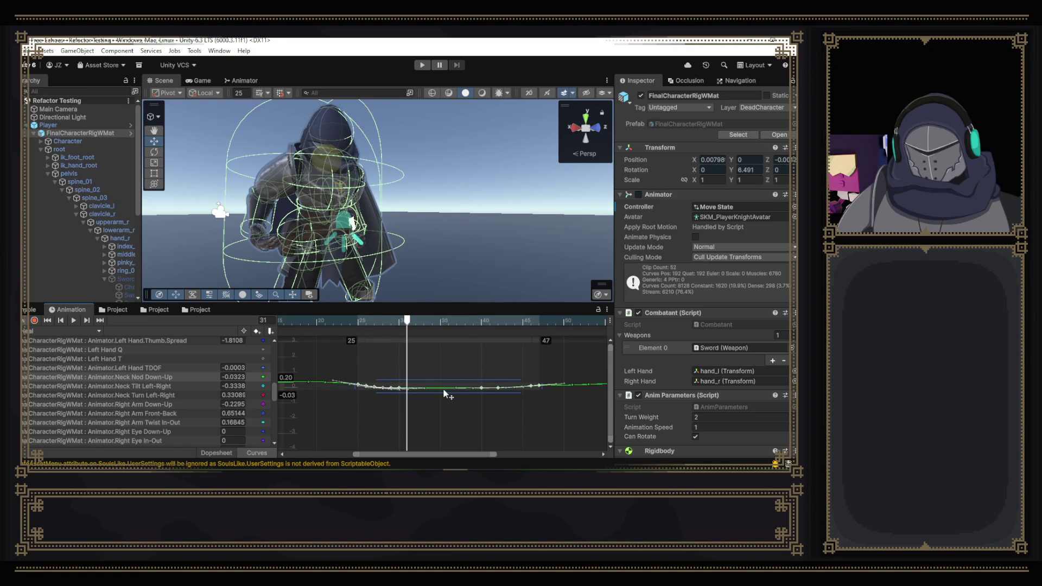
{"action": "left_click_drag", "start_coordinate": [444, 388], "coordinate": [443, 389]}
{"action": "left_click_drag", "start_coordinate": [405, 324], "coordinate": [401, 326]}
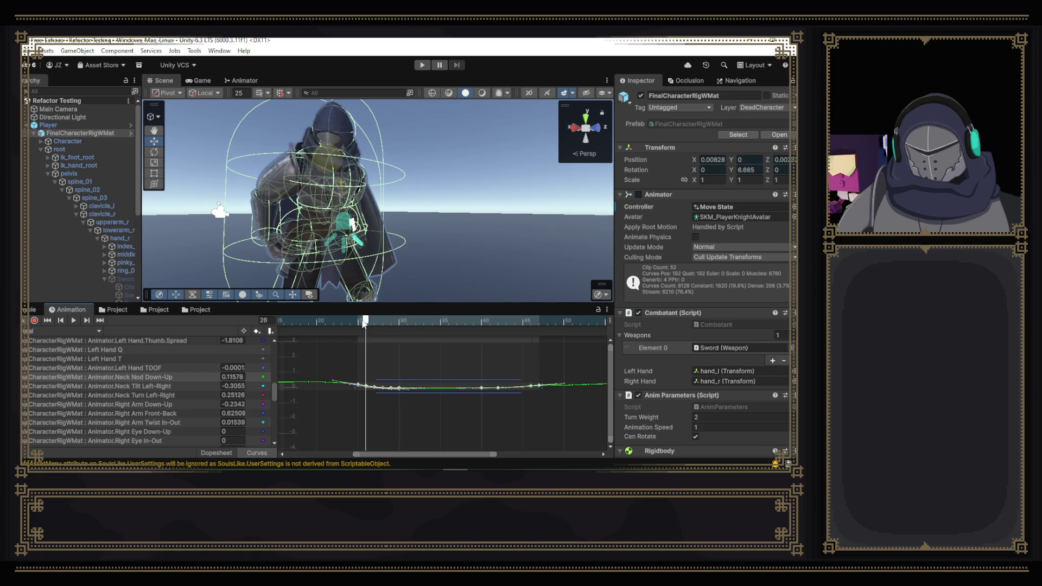
- Try a new Neck Tilt key at frame 28, then undo it and clear the selection
{"action": "left_click", "coordinate": [184, 386]}
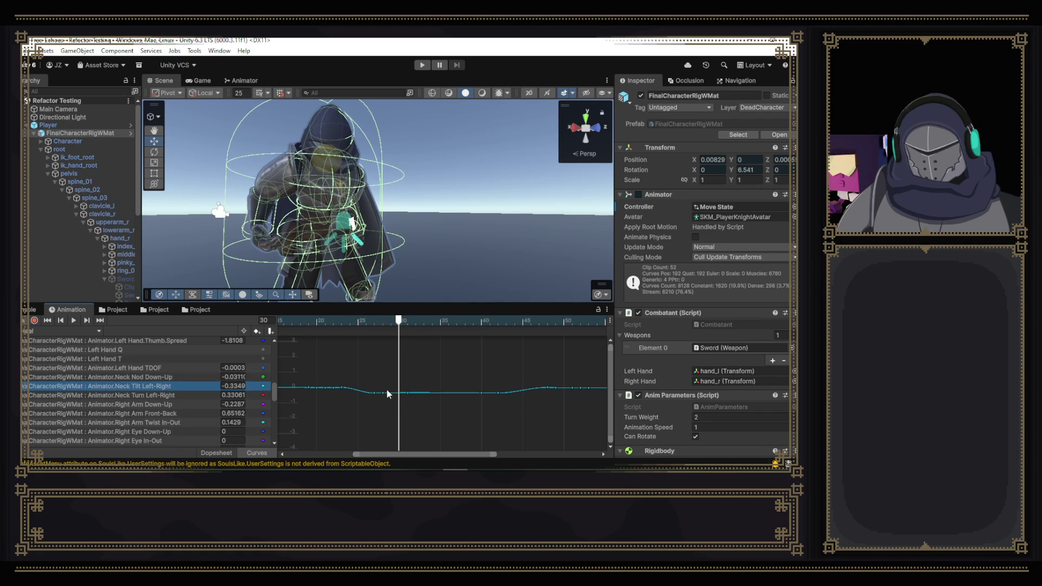
{"action": "left_click_drag", "start_coordinate": [398, 323], "coordinate": [382, 321]}
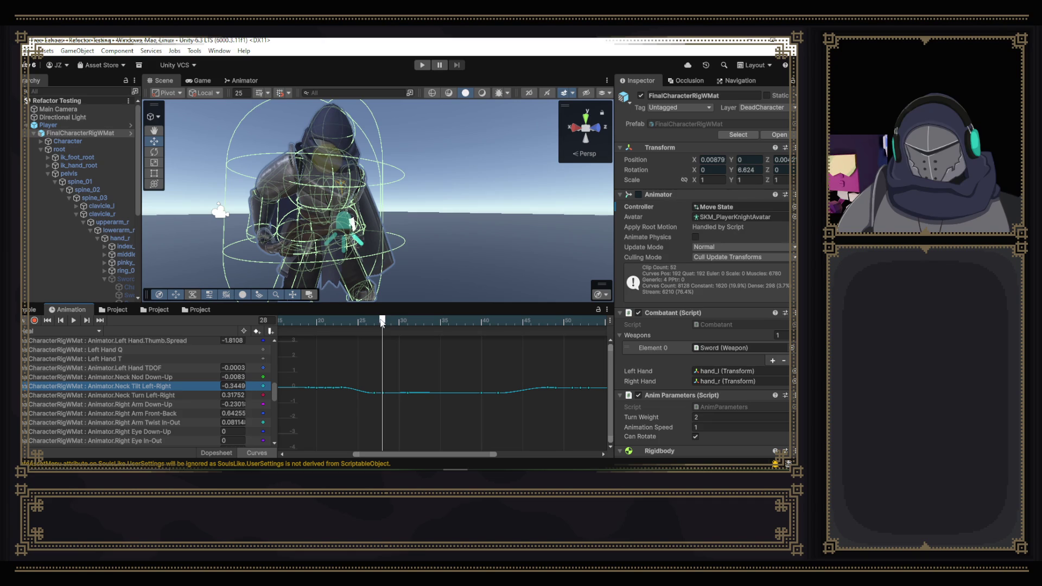
{"action": "double_click", "coordinate": [382, 394]}
{"action": "left_click_drag", "start_coordinate": [382, 394], "coordinate": [385, 397]}
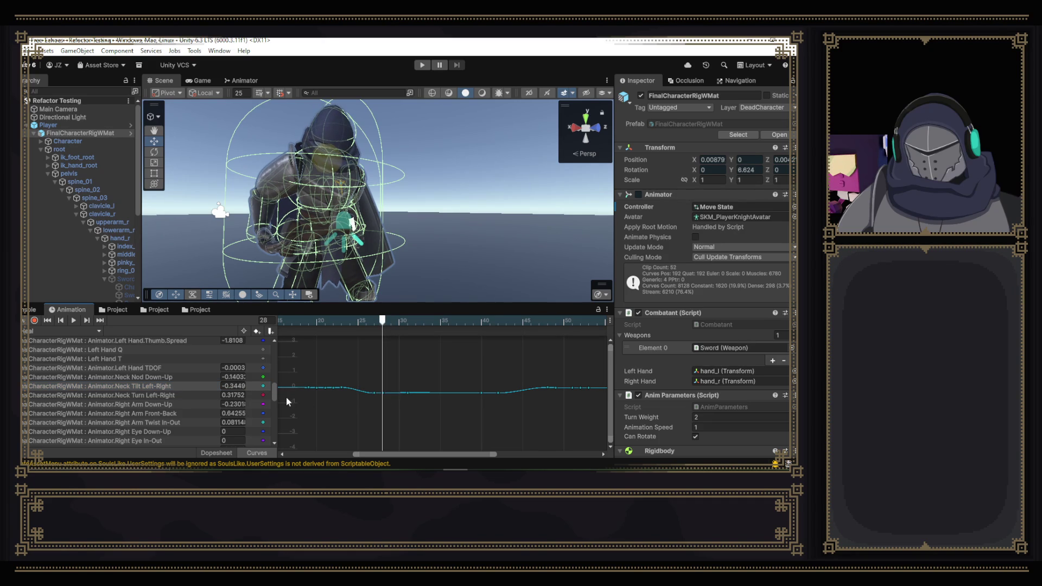
{"action": "key", "text": "ctrl+z"}
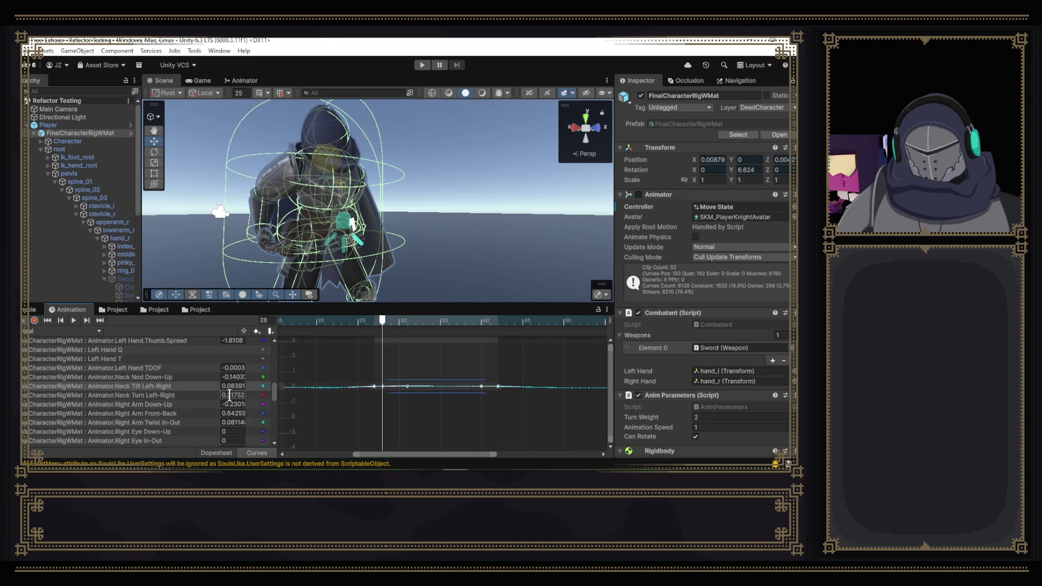
{"action": "left_click", "coordinate": [230, 395]}
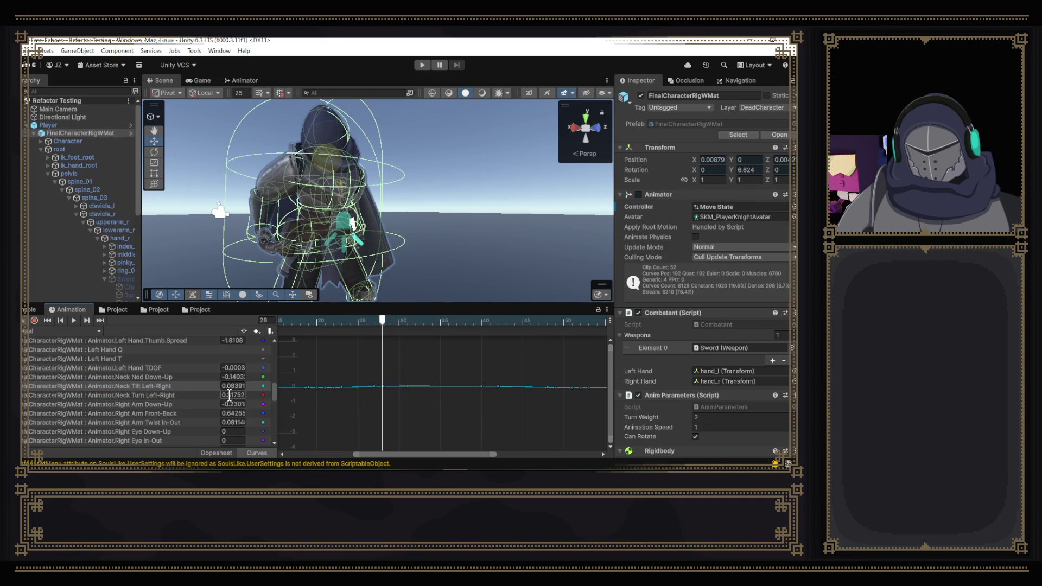
- Lower the Neck Turn keys between frames 25 and 42 slightly
{"action": "left_click", "coordinate": [191, 395]}
{"action": "left_click_drag", "start_coordinate": [384, 380], "coordinate": [380, 389]}
{"action": "key", "text": "ctrl+z"}
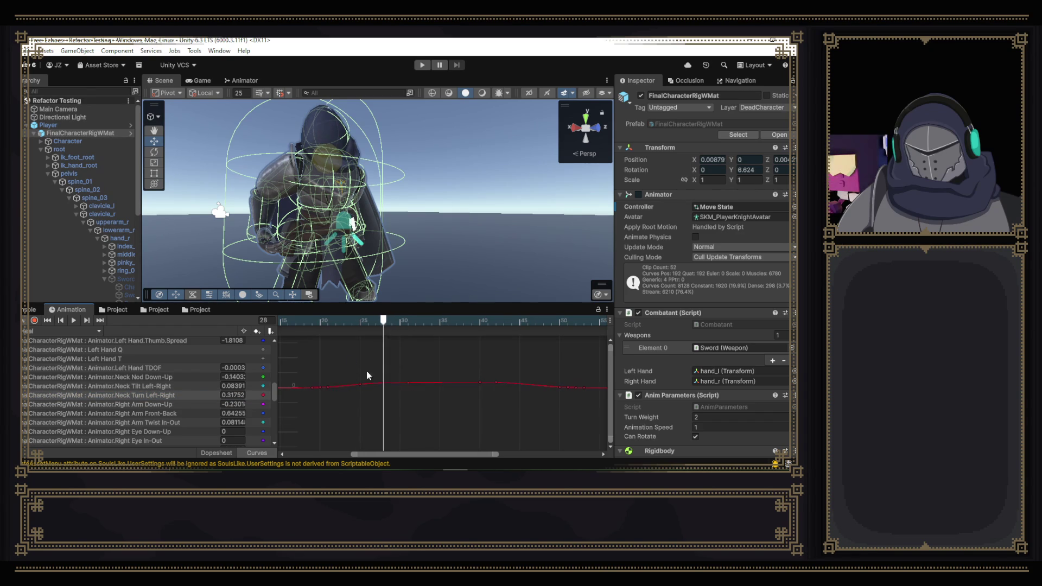
{"action": "left_click_drag", "start_coordinate": [354, 362], "coordinate": [504, 405]}
{"action": "left_click_drag", "start_coordinate": [458, 387], "coordinate": [457, 392]}
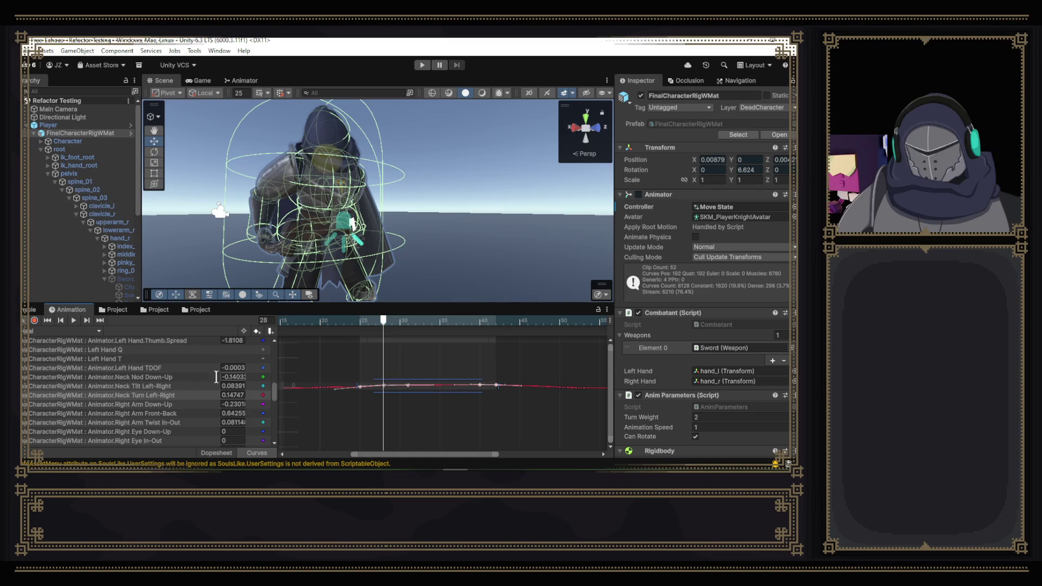
- Lower the middle Neck Tilt keys and raise the middle Neck Nod keys slightly
{"action": "left_click", "coordinate": [184, 385]}
{"action": "left_click_drag", "start_coordinate": [365, 370], "coordinate": [556, 406]}
{"action": "left_click_drag", "start_coordinate": [484, 388], "coordinate": [484, 391]}
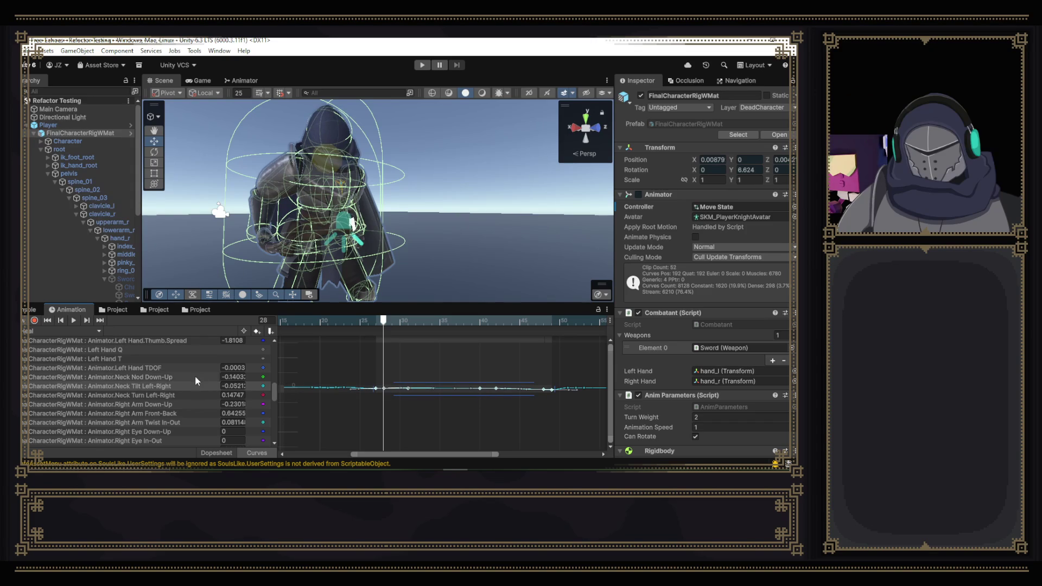
{"action": "left_click", "coordinate": [175, 377]}
{"action": "left_click_drag", "start_coordinate": [355, 377], "coordinate": [558, 413]}
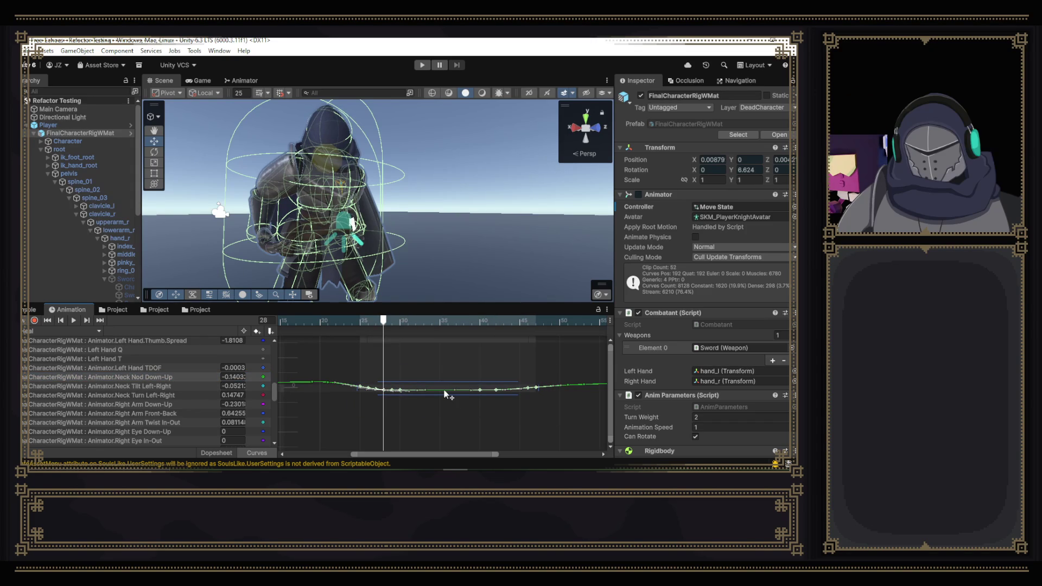
{"action": "left_click_drag", "start_coordinate": [444, 388], "coordinate": [445, 394]}
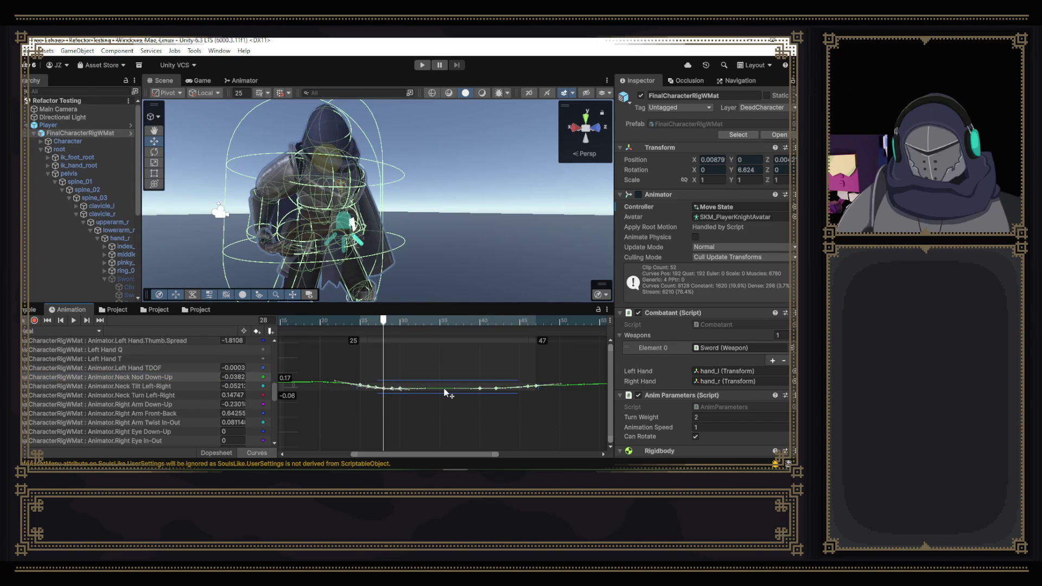
- Play the heal clip from frame 23 to check the adjusted neck motion
{"action": "left_click", "coordinate": [343, 320]}
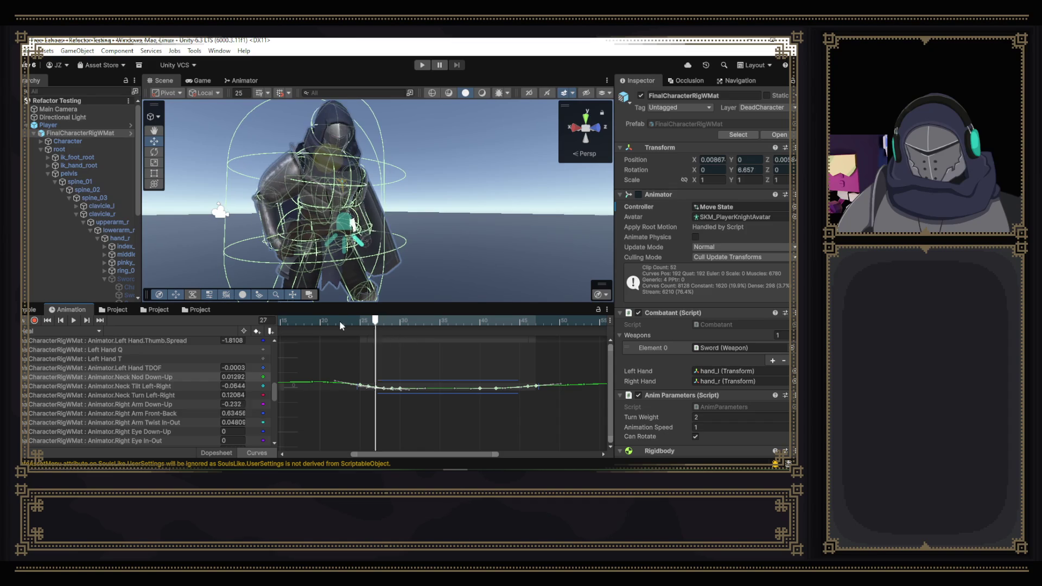
{"action": "left_click", "coordinate": [73, 320]}
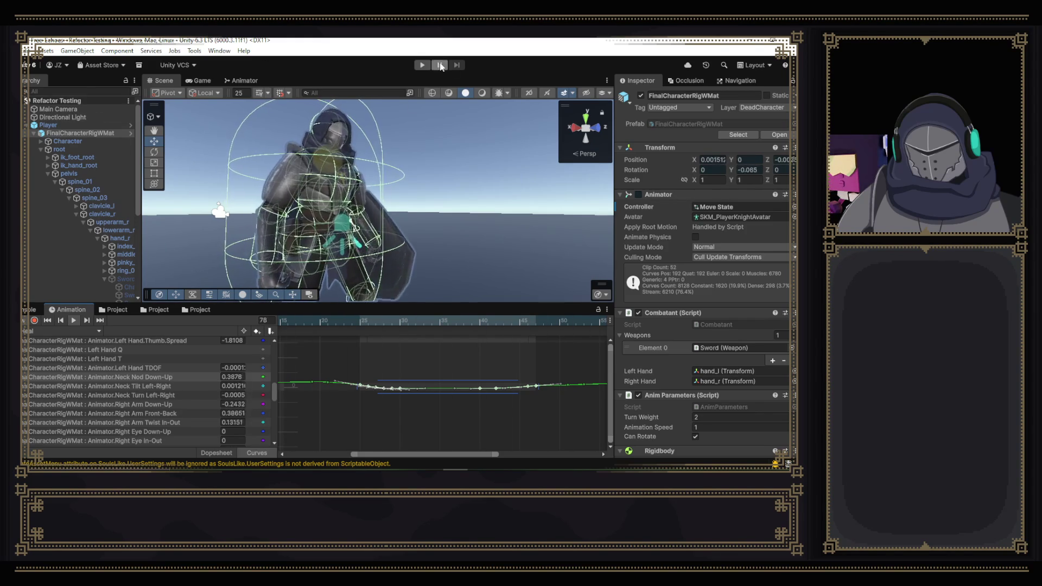
- Select the Player, run the game to test the heal, then stop it
{"action": "left_click", "coordinate": [49, 124]}
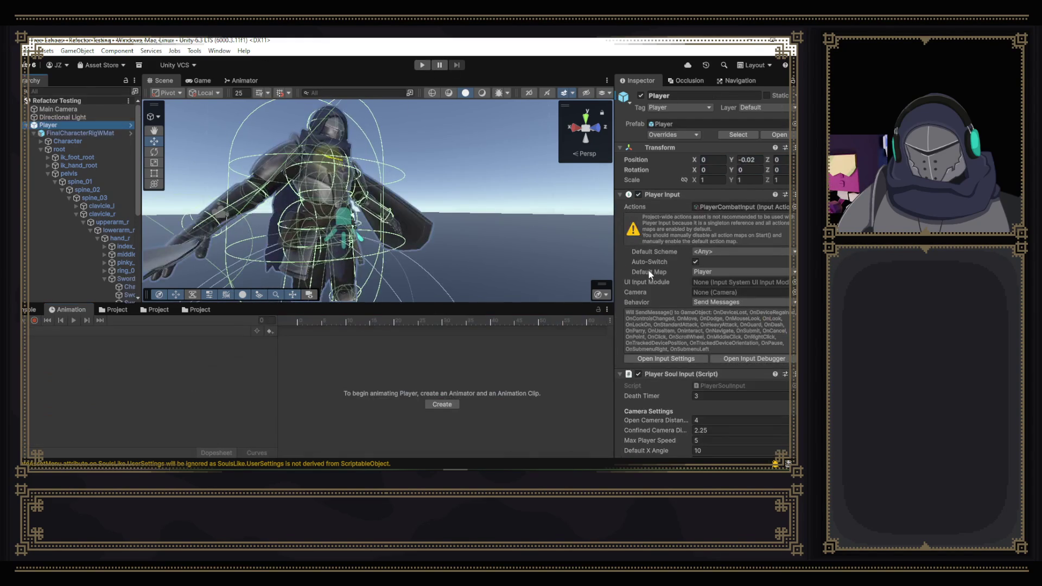
{"action": "scroll", "coordinate": [722, 272], "scroll_direction": "down", "scroll_amount": 5}
{"action": "scroll", "coordinate": [740, 301], "scroll_direction": "down", "scroll_amount": 5}
{"action": "scroll", "coordinate": [759, 328], "scroll_direction": "down", "scroll_amount": 5}
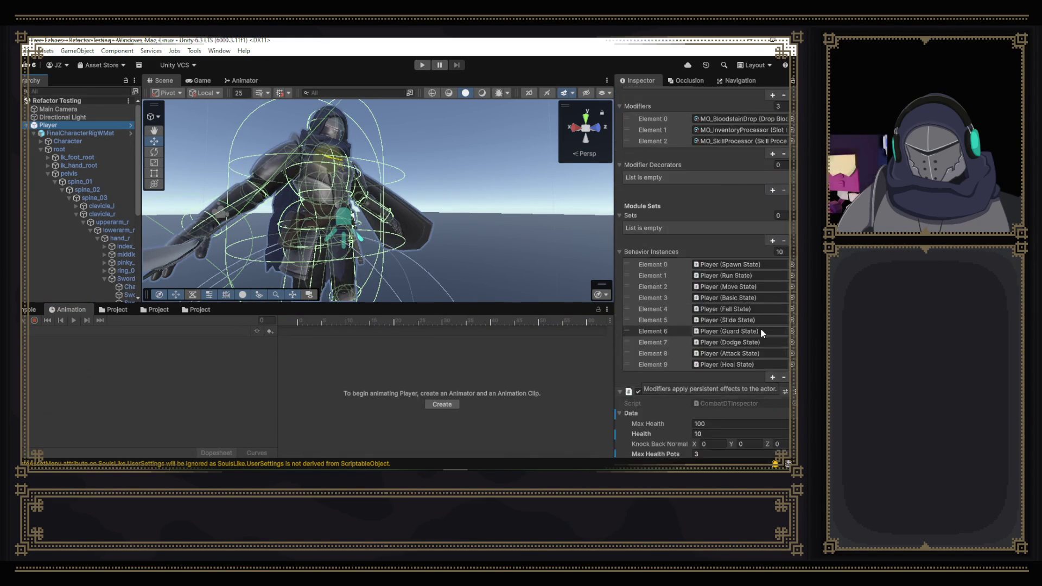
{"action": "scroll", "coordinate": [760, 328], "scroll_direction": "down", "scroll_amount": 3}
{"action": "left_click", "coordinate": [422, 67]}
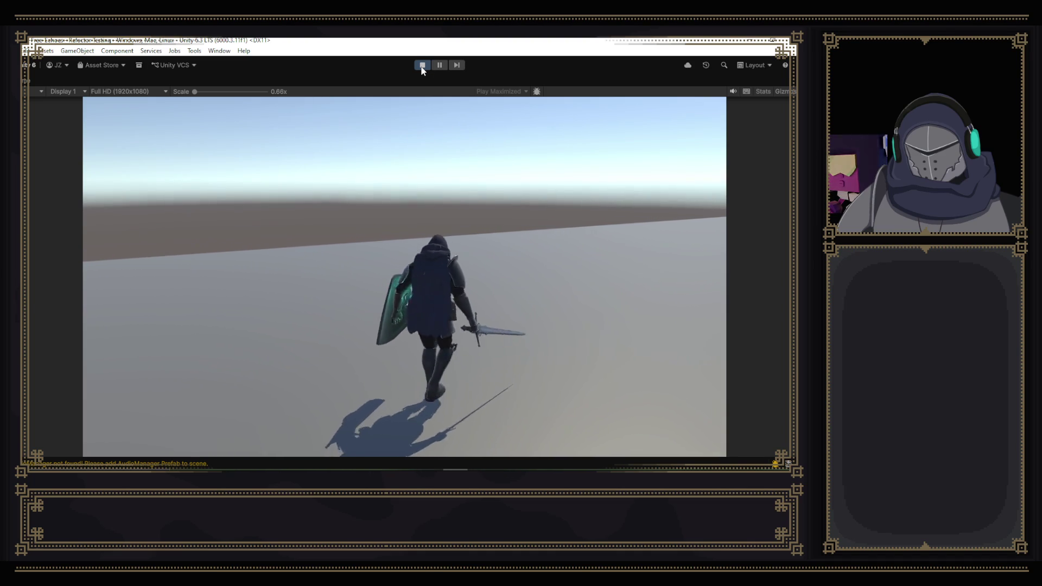
{"action": "left_click", "coordinate": [422, 65]}
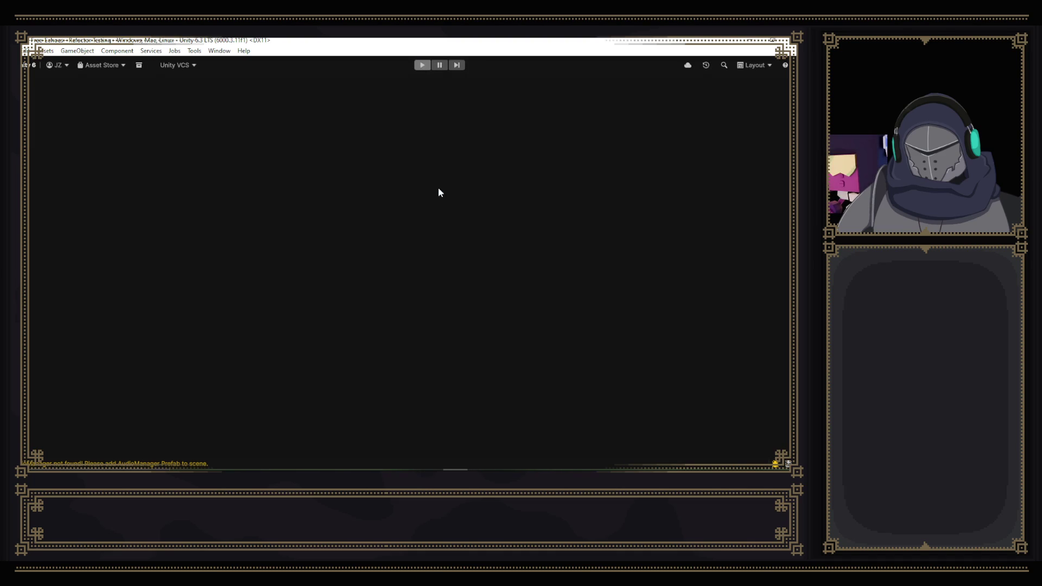
- Switch to Visual Studio and duplicate the Heal-playing line 16
{"action": "key", "text": "alt+Tab"}
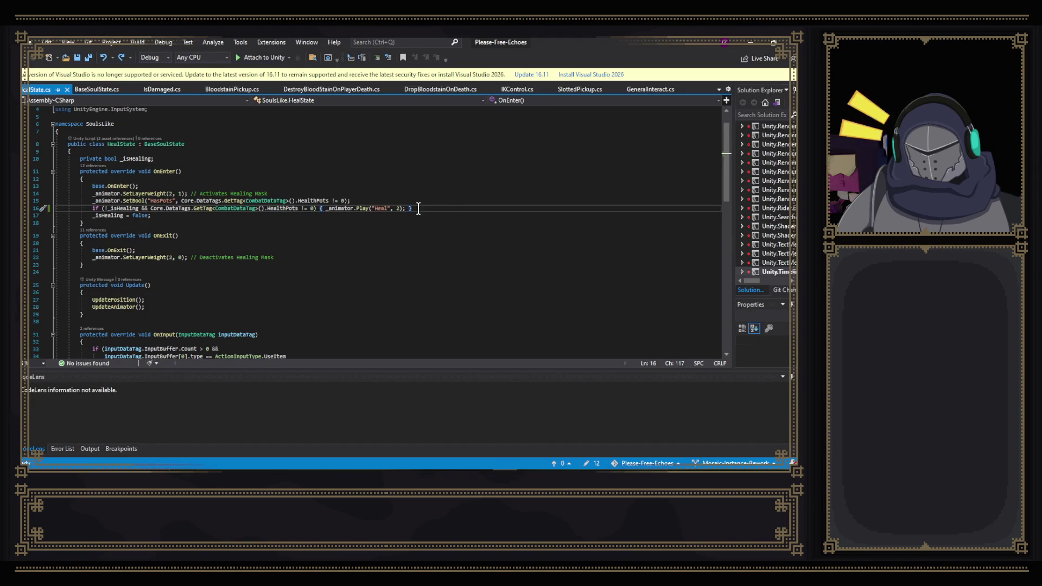
{"action": "left_click_drag", "start_coordinate": [421, 209], "coordinate": [424, 205]}
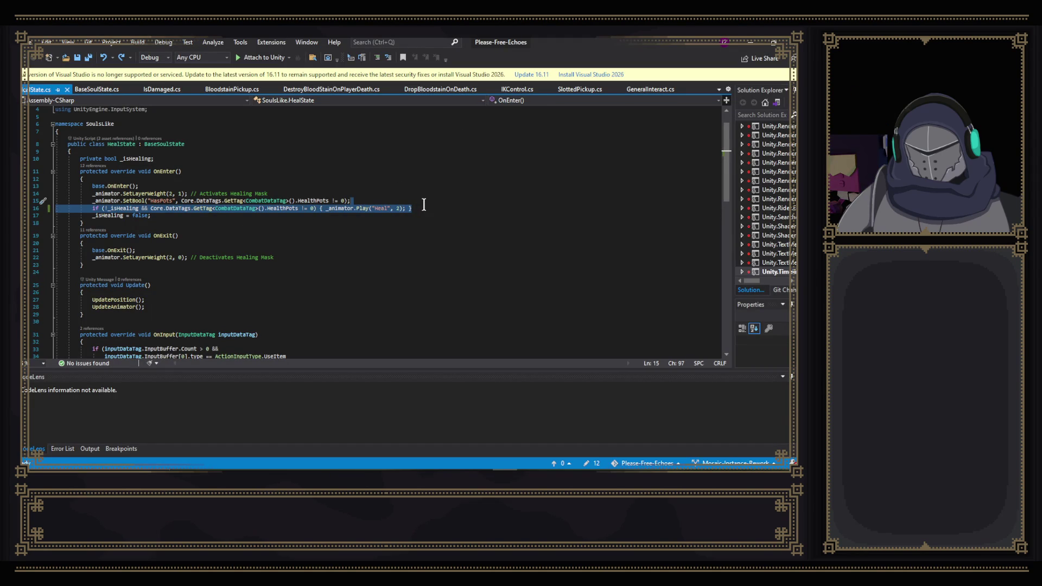
{"action": "left_click", "coordinate": [426, 209]}
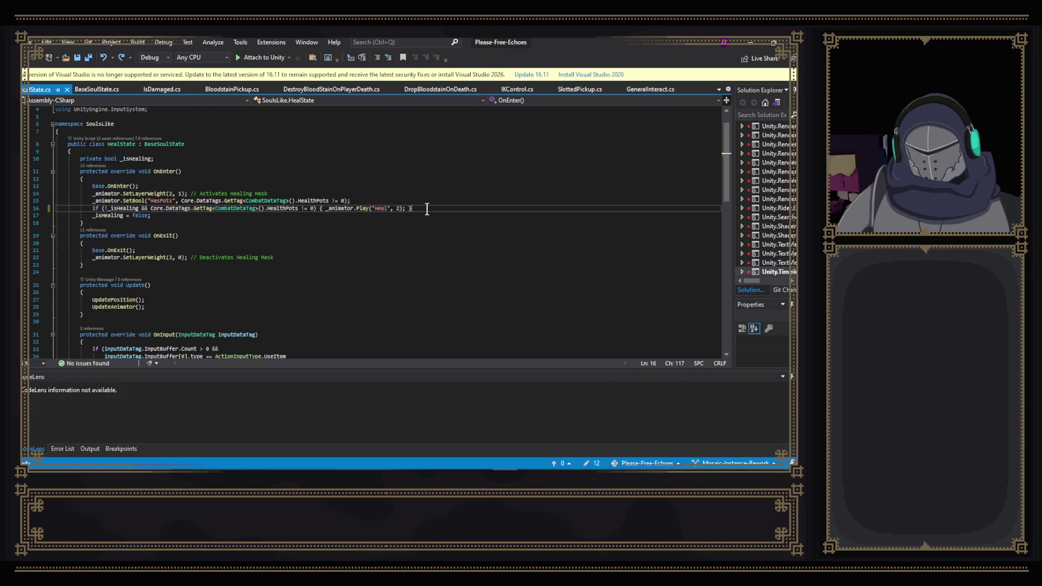
{"action": "key", "text": "ctrl+d"}
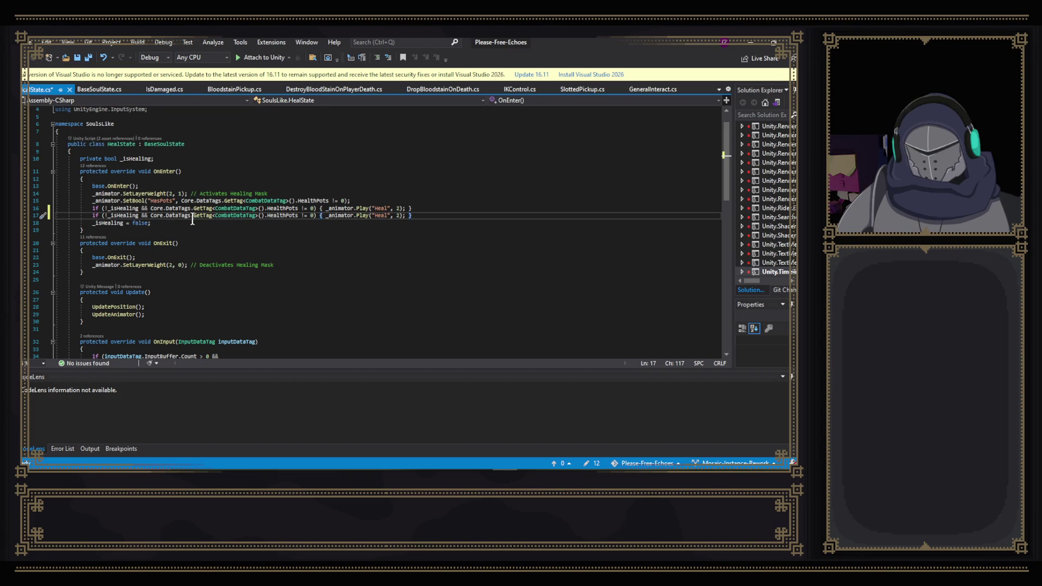
- Change line 17 to == and "Failed Heal", then save the HealState script
{"action": "left_click", "coordinate": [143, 215]}
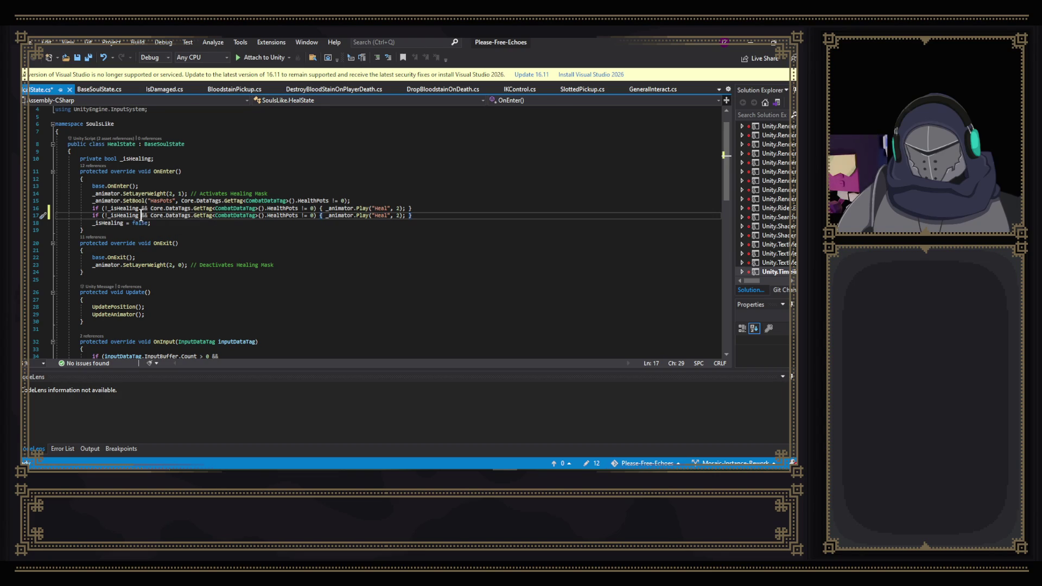
{"action": "left_click", "coordinate": [305, 216]}
{"action": "key", "text": "Delete"}
{"action": "type", "text": "="}
{"action": "left_click", "coordinate": [375, 215]}
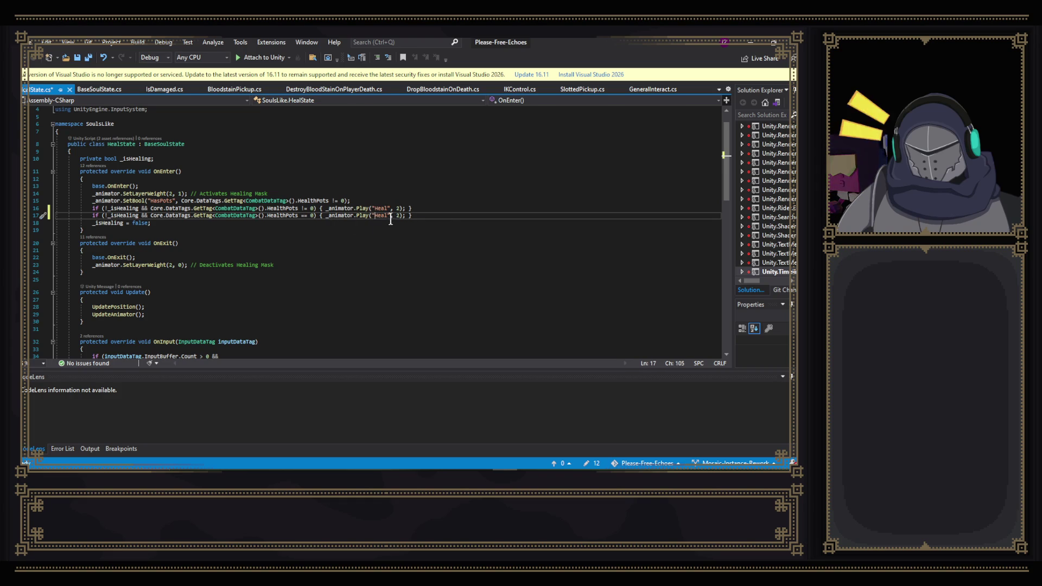
{"action": "type", "text": "FailHeal"}
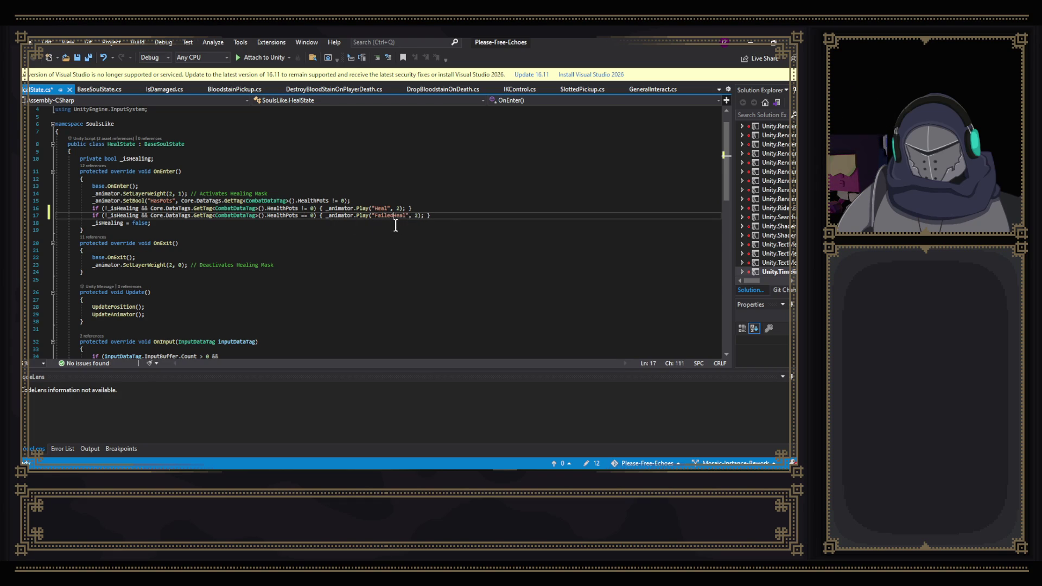
{"action": "key", "text": "ctrl+s"}
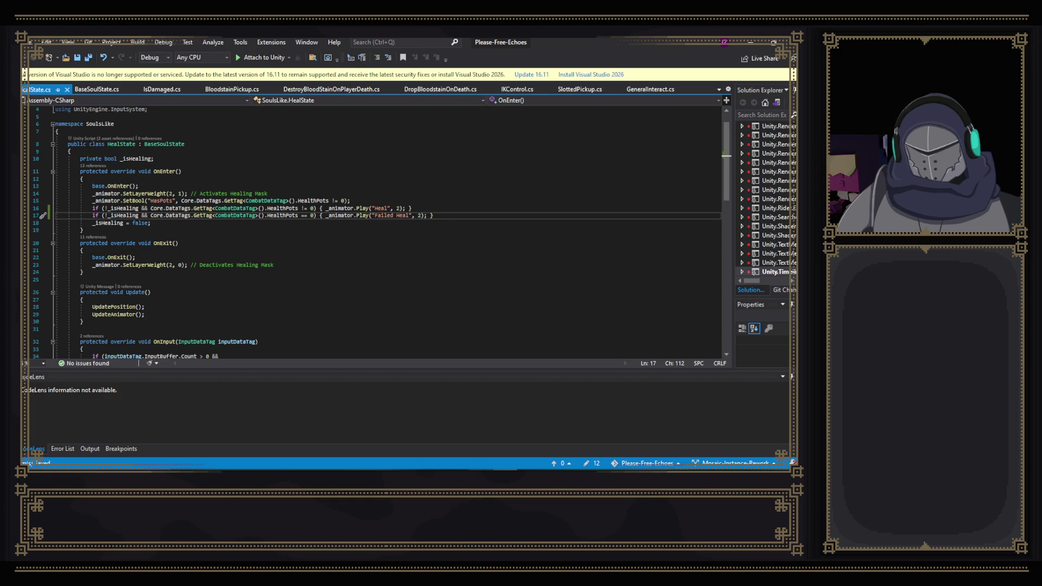
{"action": "scroll", "coordinate": [426, 313], "scroll_direction": "down", "scroll_amount": 5}
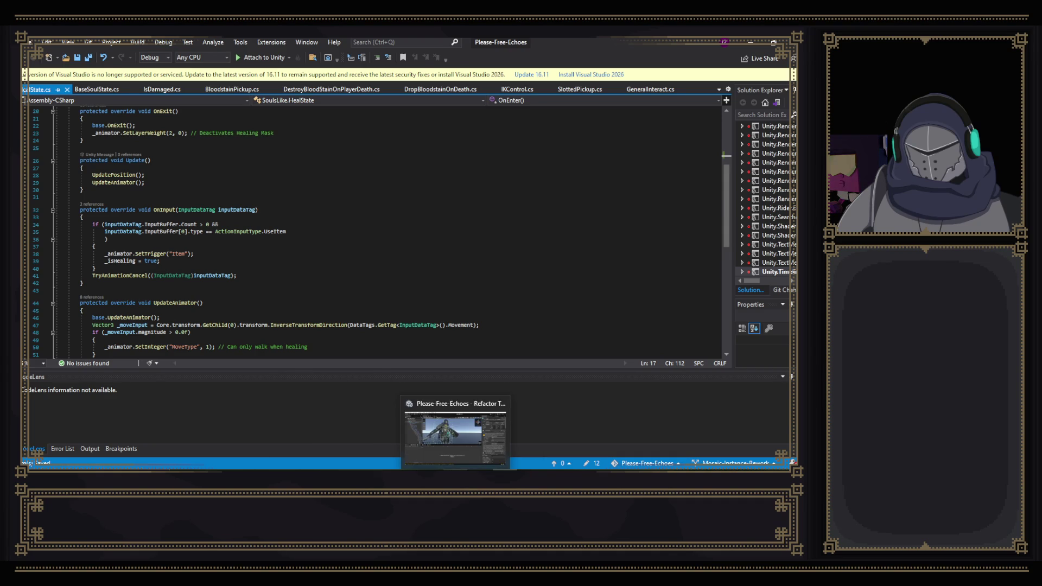
{"action": "left_click", "coordinate": [455, 435]}
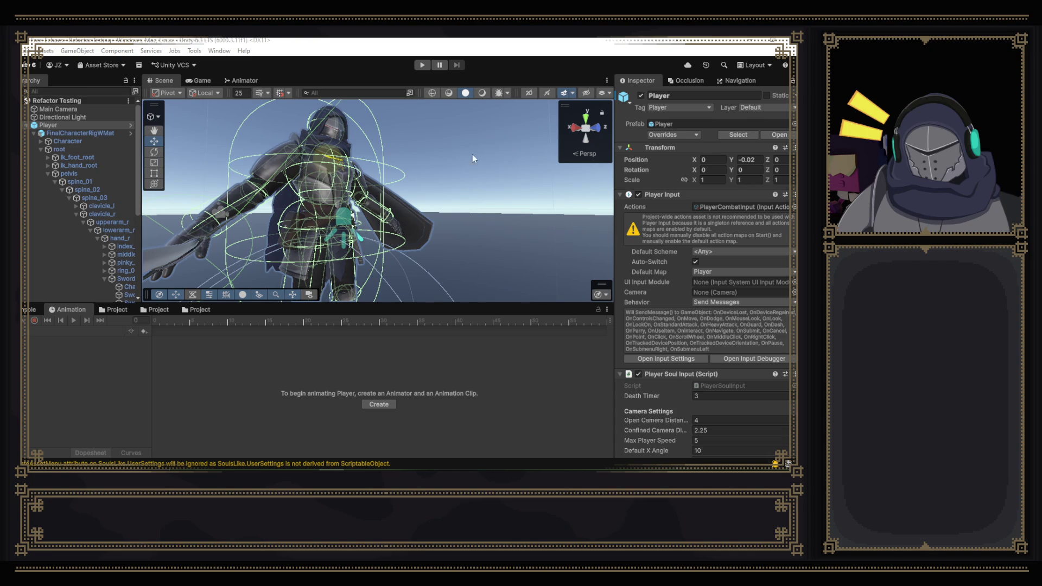
{"action": "left_click", "coordinate": [242, 81]}
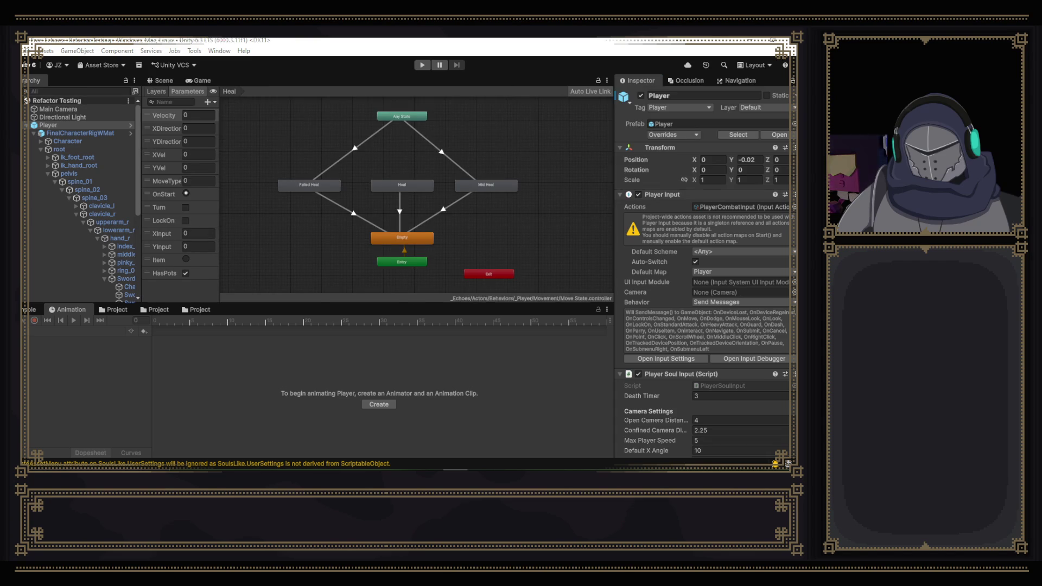
{"action": "left_click", "coordinate": [161, 81]}
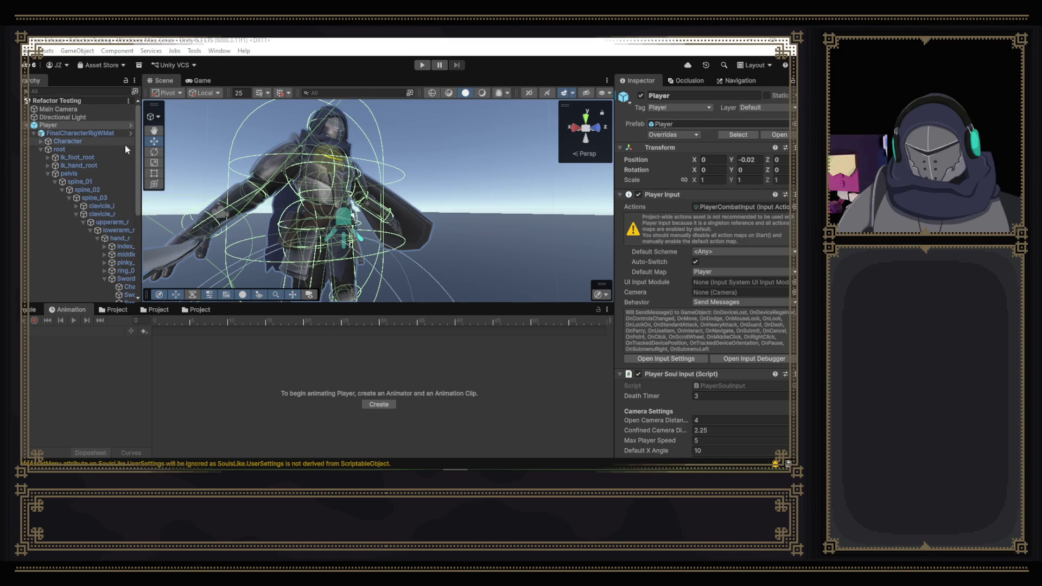
- Select FinalCharacterRigWMat and start the game to test the knight
{"action": "left_click", "coordinate": [58, 132]}
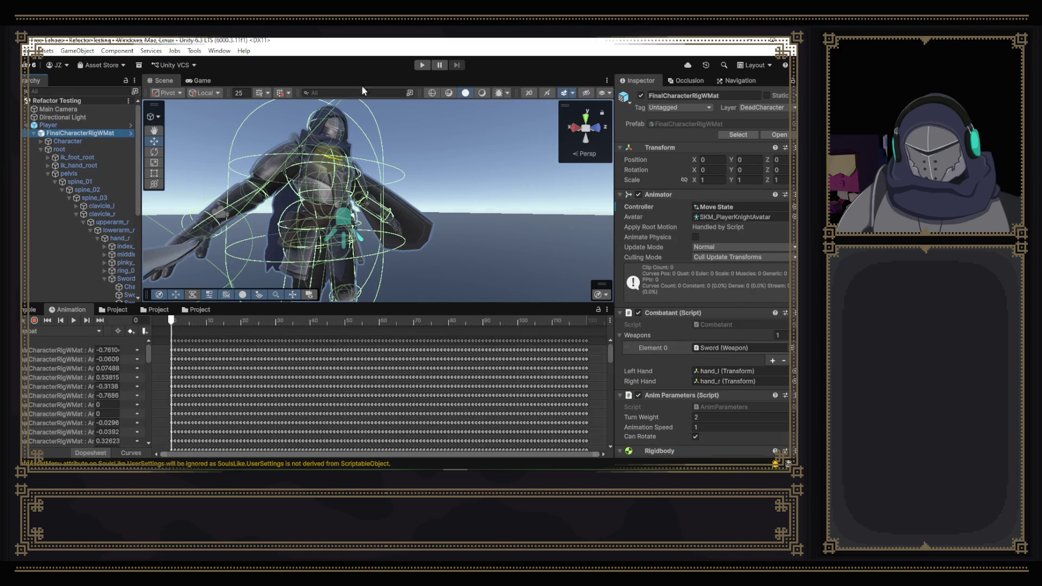
{"action": "left_click", "coordinate": [422, 65]}
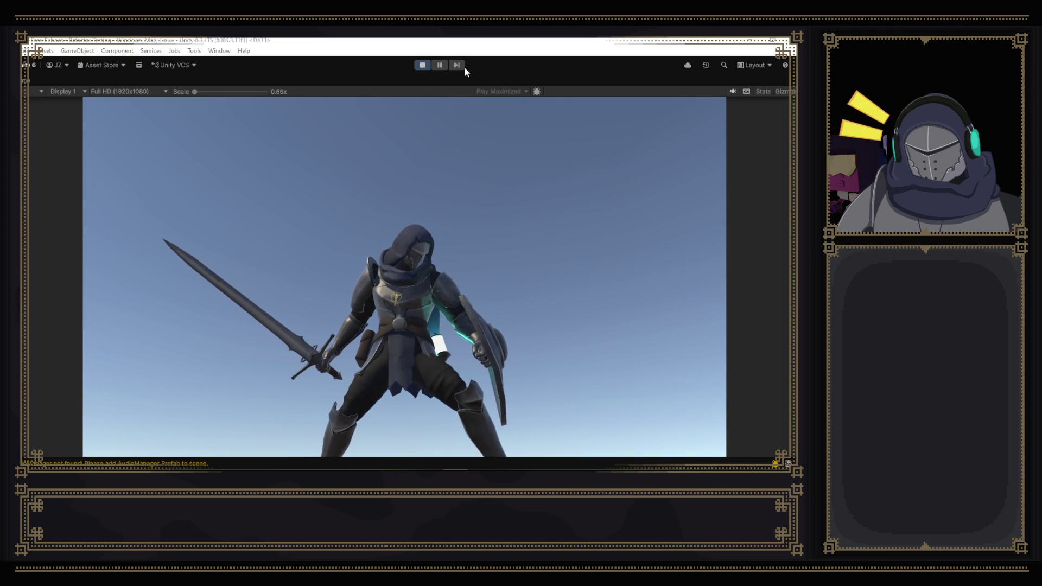
- Stop the game, find the HealMask asset in the Project search, then play again
{"action": "left_click", "coordinate": [430, 65]}
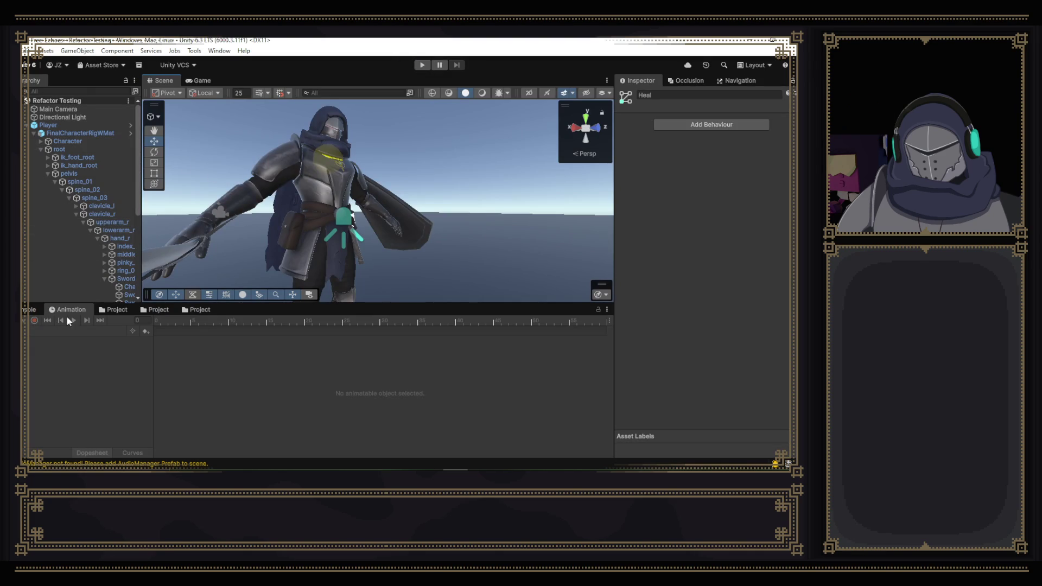
{"action": "left_click", "coordinate": [127, 310]}
{"action": "left_click", "coordinate": [426, 319]}
{"action": "type", "text": "healma"}
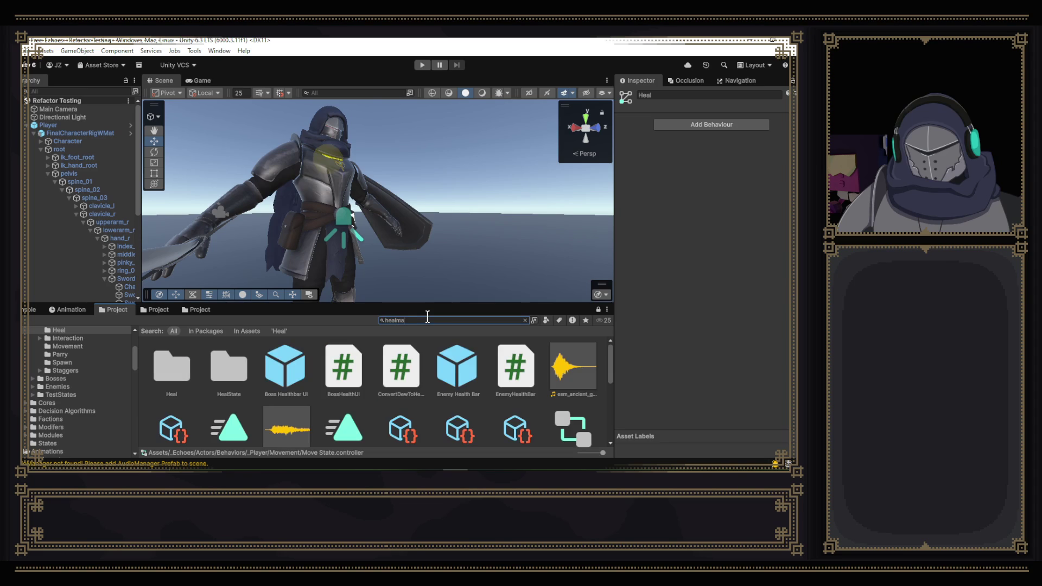
{"action": "type", "text": "sk"}
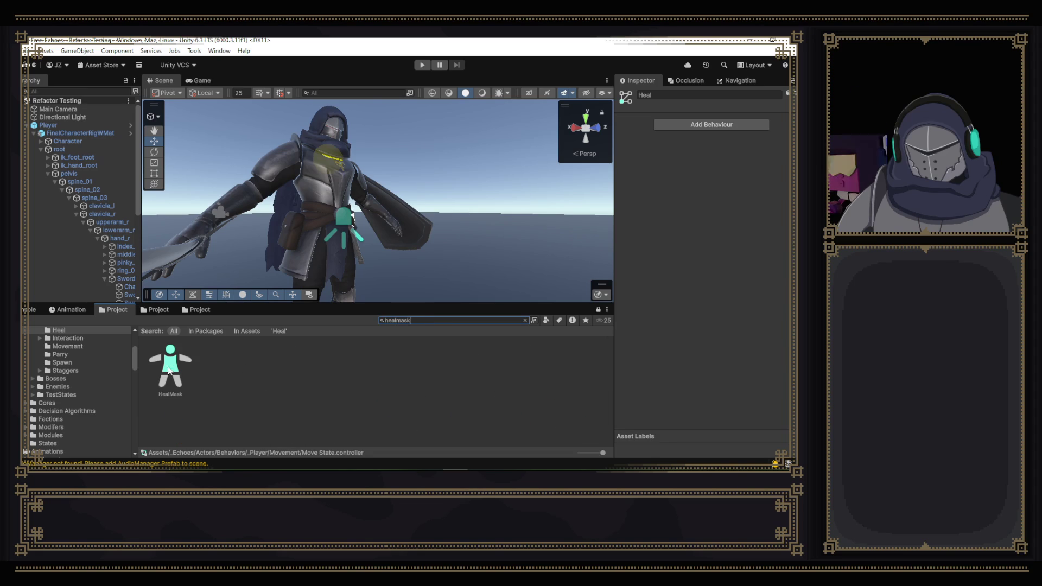
{"action": "left_click", "coordinate": [169, 369]}
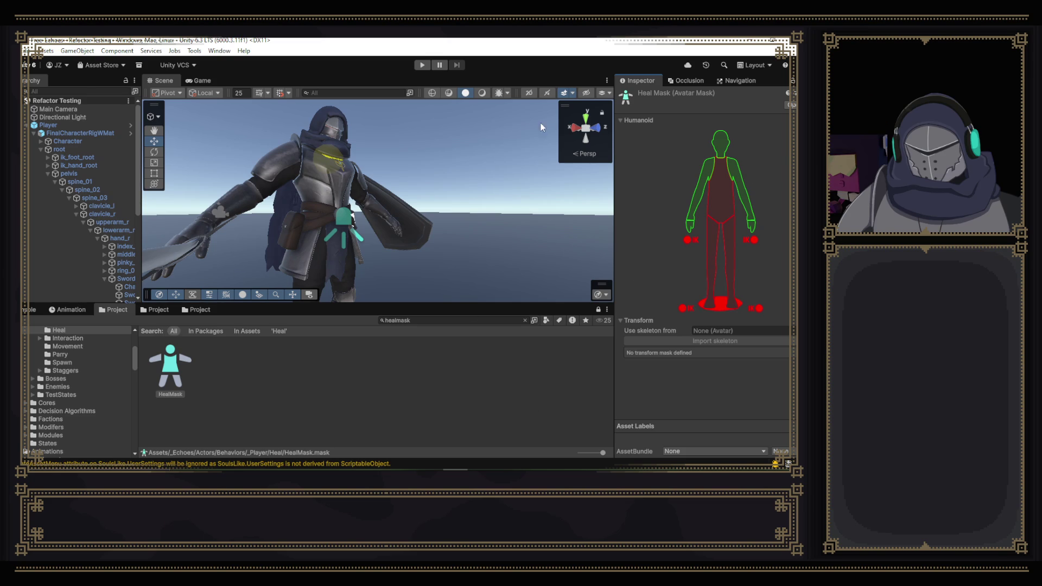
{"action": "left_click", "coordinate": [423, 65]}
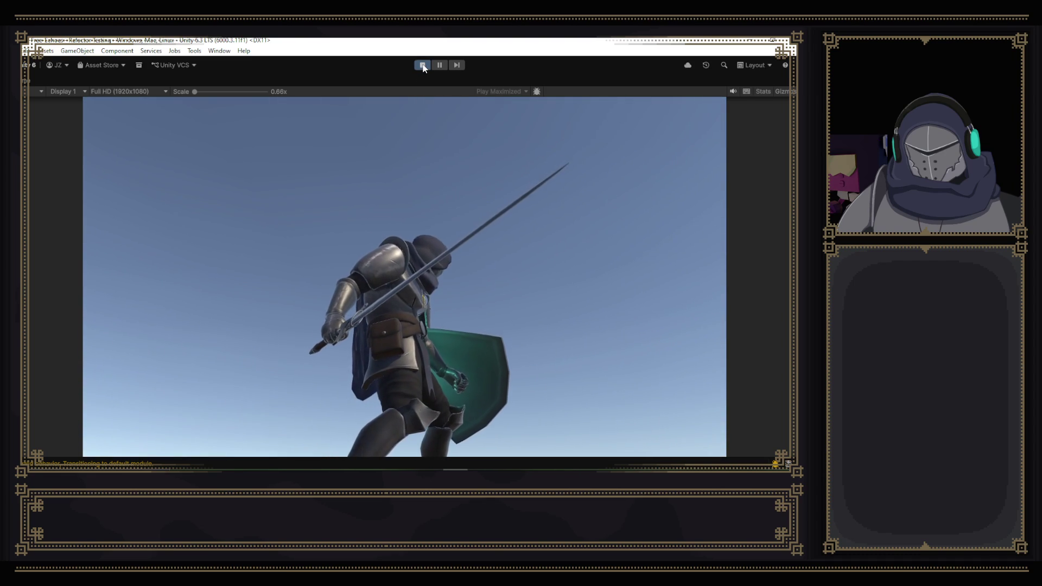
- Stop the game and bring up the Animation window for FinalCharacterRigWMat
{"action": "left_click", "coordinate": [423, 67]}
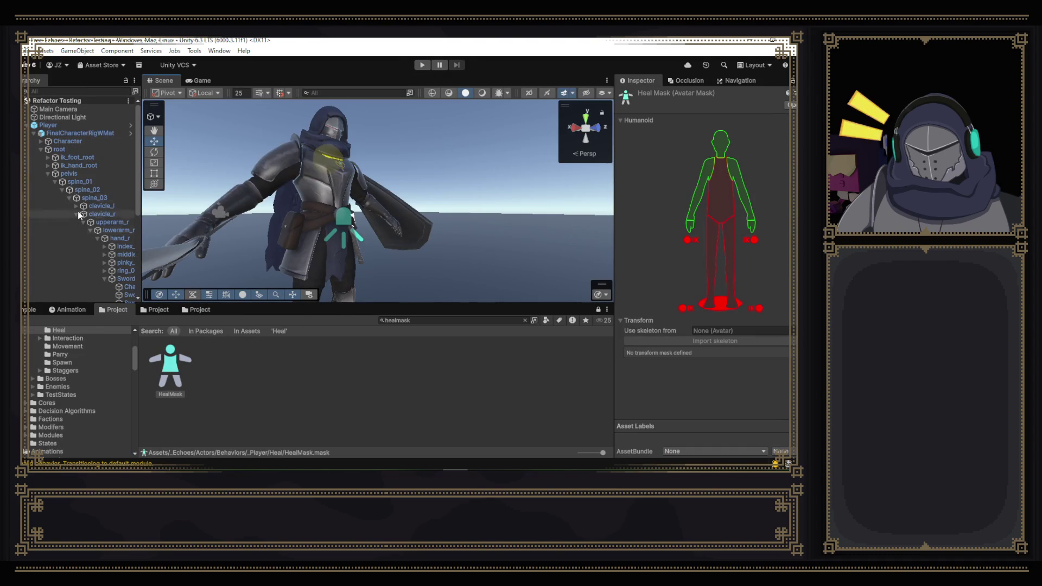
{"action": "left_click", "coordinate": [86, 132]}
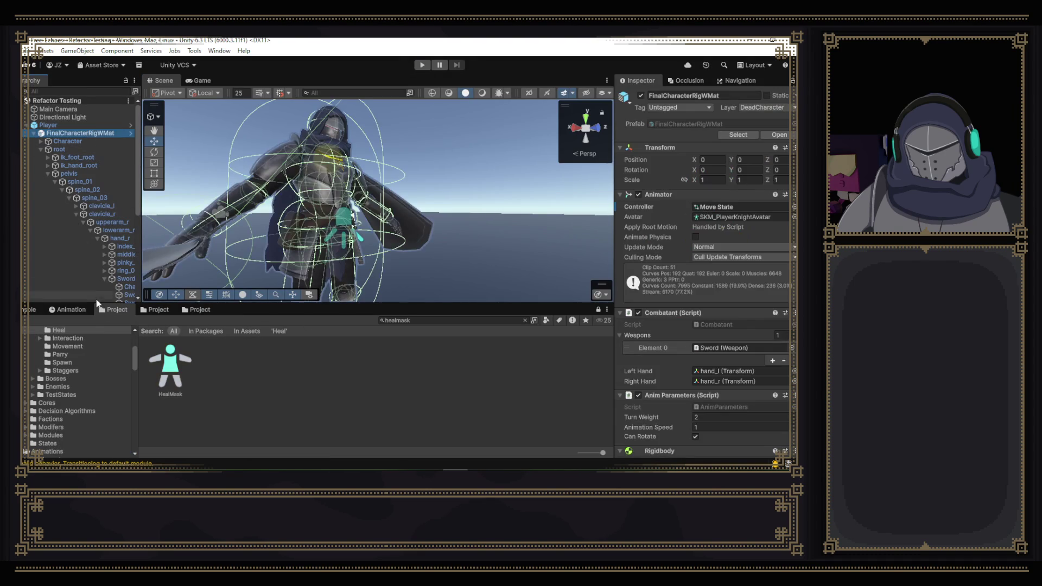
{"action": "left_click", "coordinate": [82, 310]}
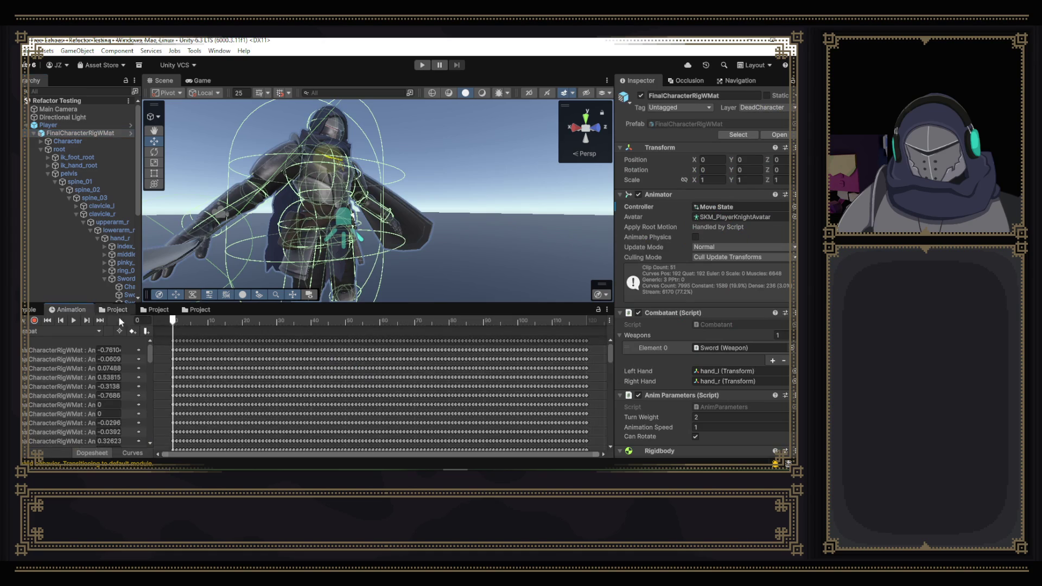
- Switch to the Heal clip and add an animation event partway along its timeline
{"action": "left_click", "coordinate": [51, 331]}
{"action": "left_click", "coordinate": [65, 52]}
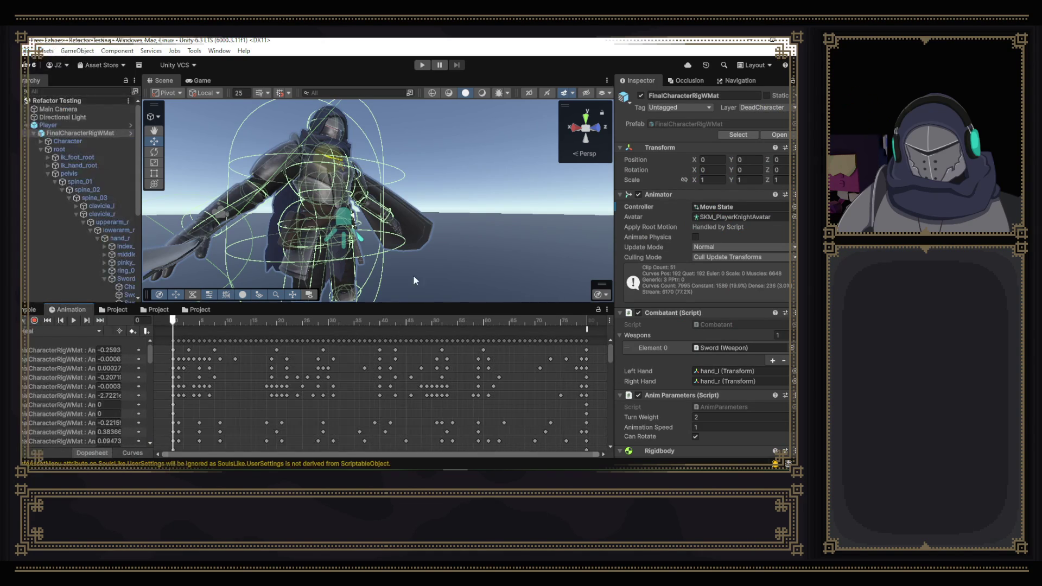
{"action": "right_click", "coordinate": [495, 329]}
{"action": "left_click", "coordinate": [505, 338]}
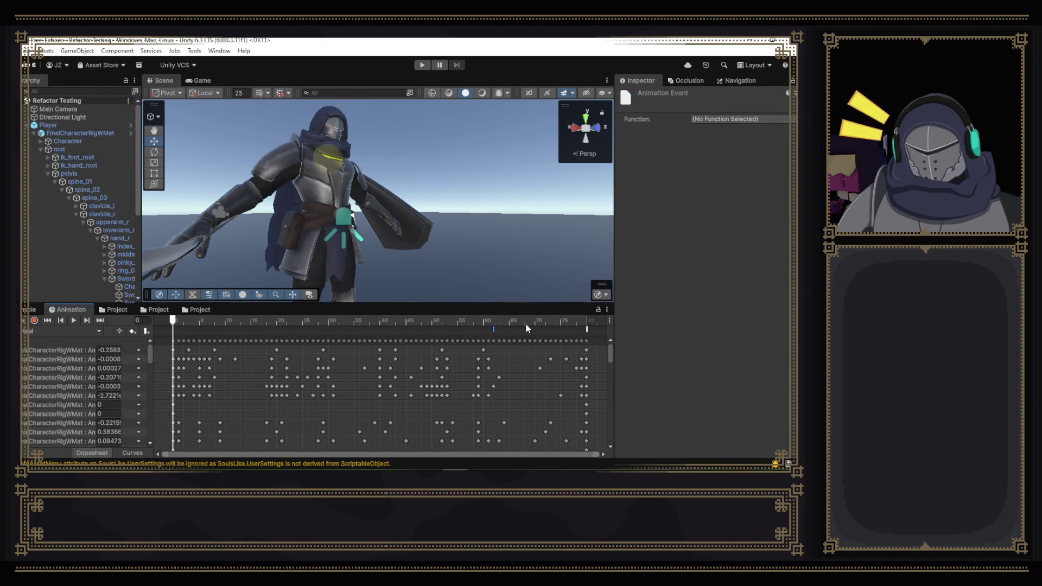
{"action": "left_click", "coordinate": [726, 120]}
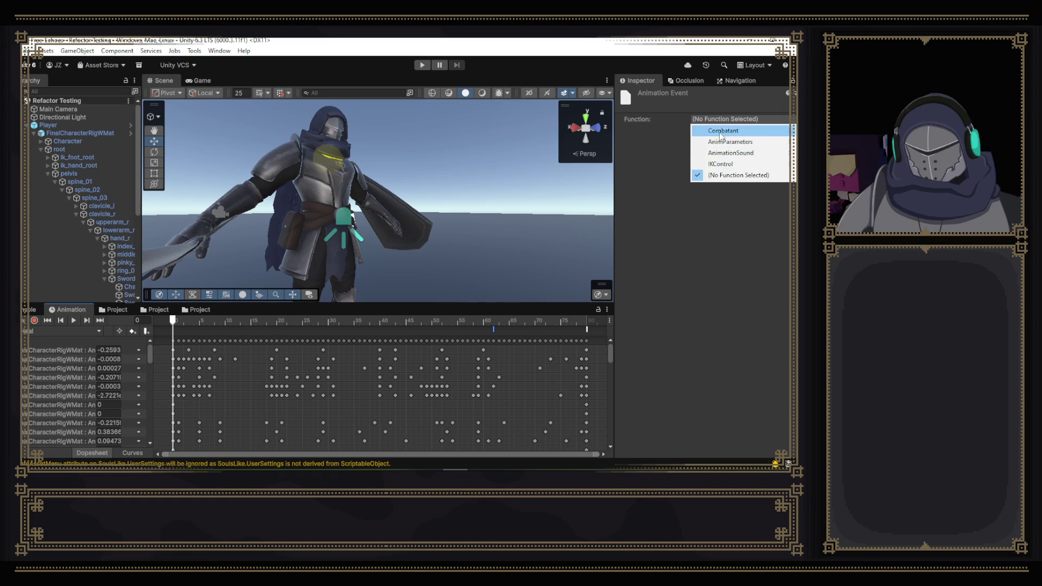
{"action": "left_click", "coordinate": [663, 198]}
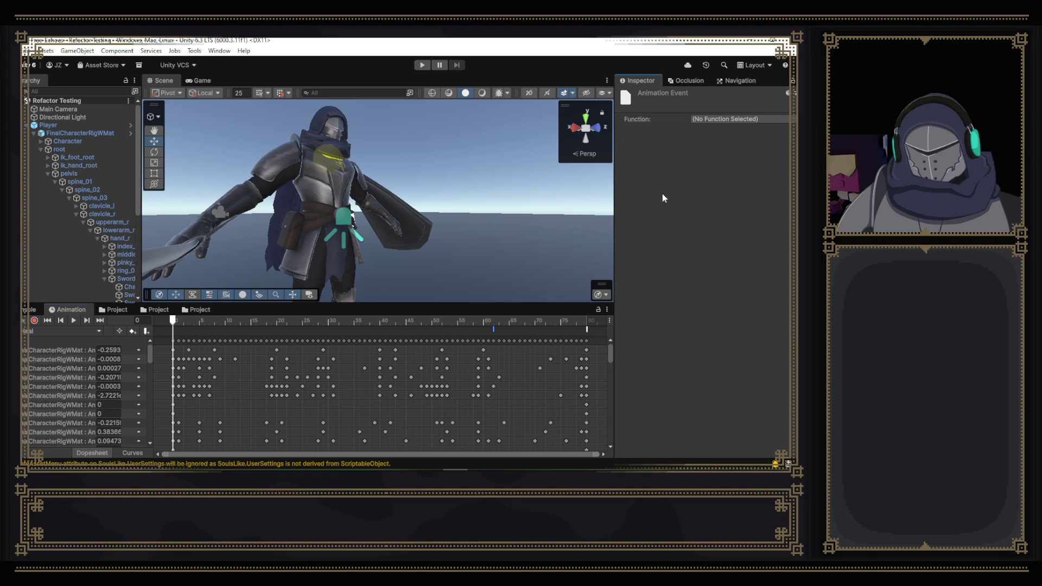
{"action": "left_click", "coordinate": [493, 333]}
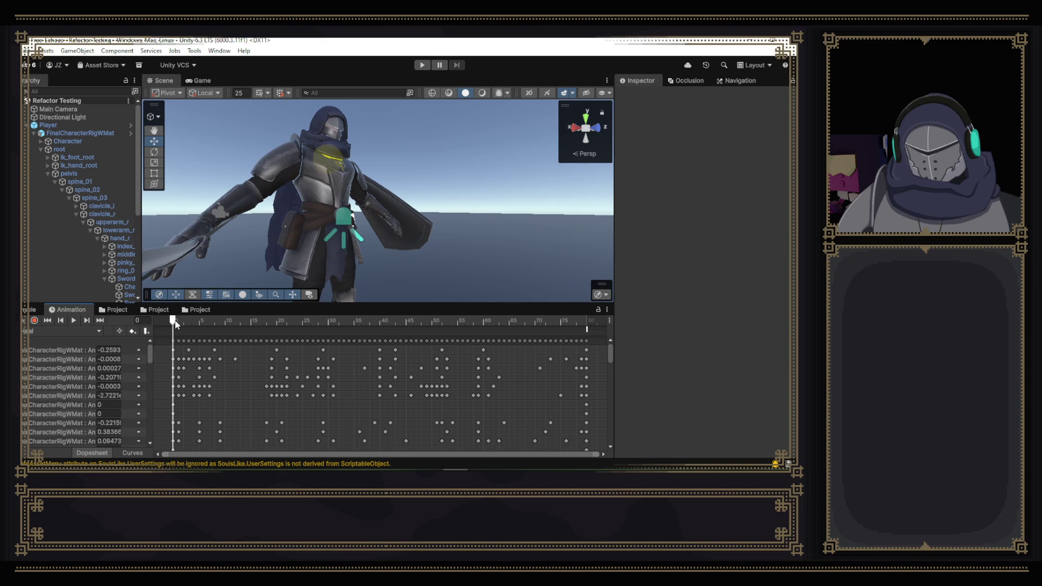
{"action": "scroll", "coordinate": [146, 372], "scroll_direction": "down", "scroll_amount": 5}
{"action": "scroll", "coordinate": [151, 372], "scroll_direction": "down", "scroll_amount": 5}
{"action": "left_click", "coordinate": [72, 437]}
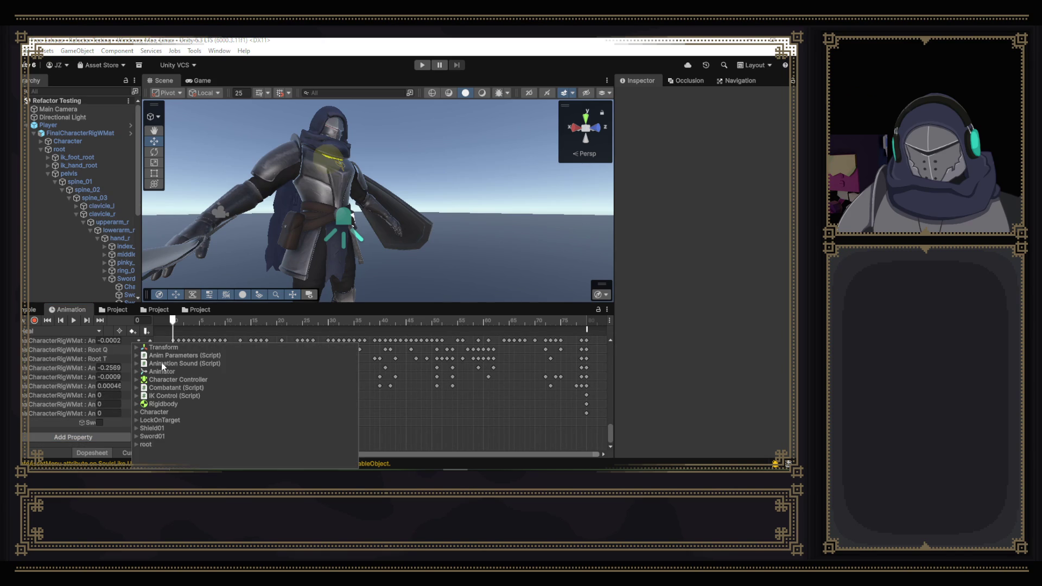
{"action": "left_click", "coordinate": [143, 357]}
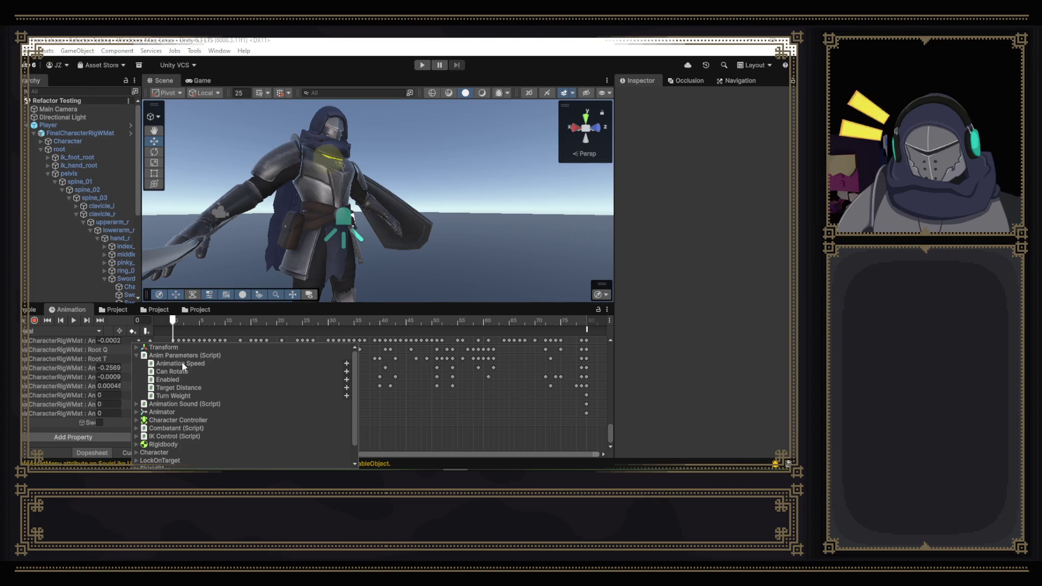
{"action": "left_click", "coordinate": [138, 360]}
{"action": "left_click", "coordinate": [138, 372]}
{"action": "scroll", "coordinate": [259, 378], "scroll_direction": "down", "scroll_amount": 5}
{"action": "scroll", "coordinate": [259, 377], "scroll_direction": "down", "scroll_amount": 3}
{"action": "scroll", "coordinate": [257, 379], "scroll_direction": "up", "scroll_amount": 2}
{"action": "scroll", "coordinate": [256, 379], "scroll_direction": "up", "scroll_amount": 5}
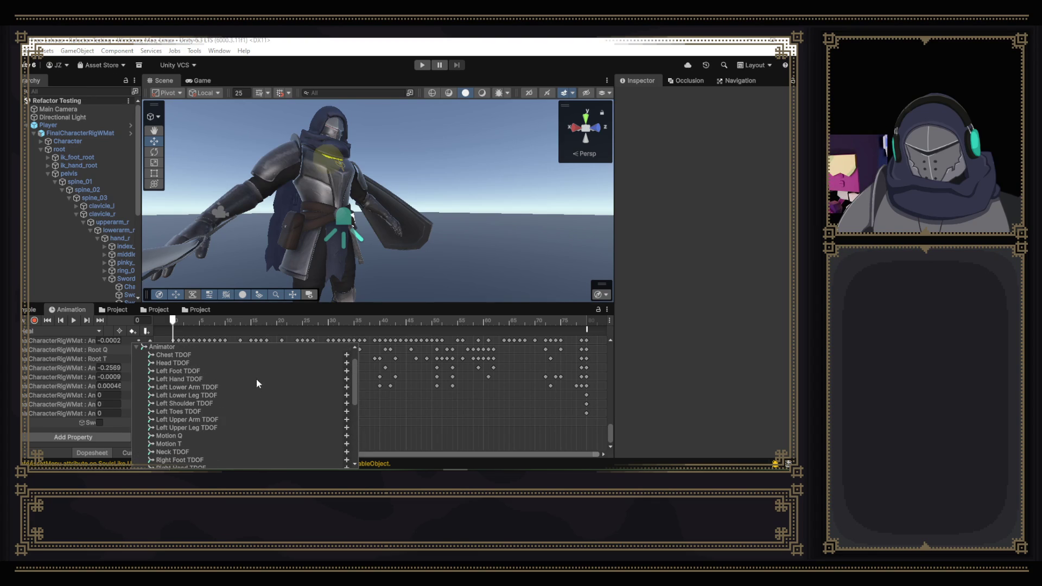
{"action": "left_click", "coordinate": [138, 349]}
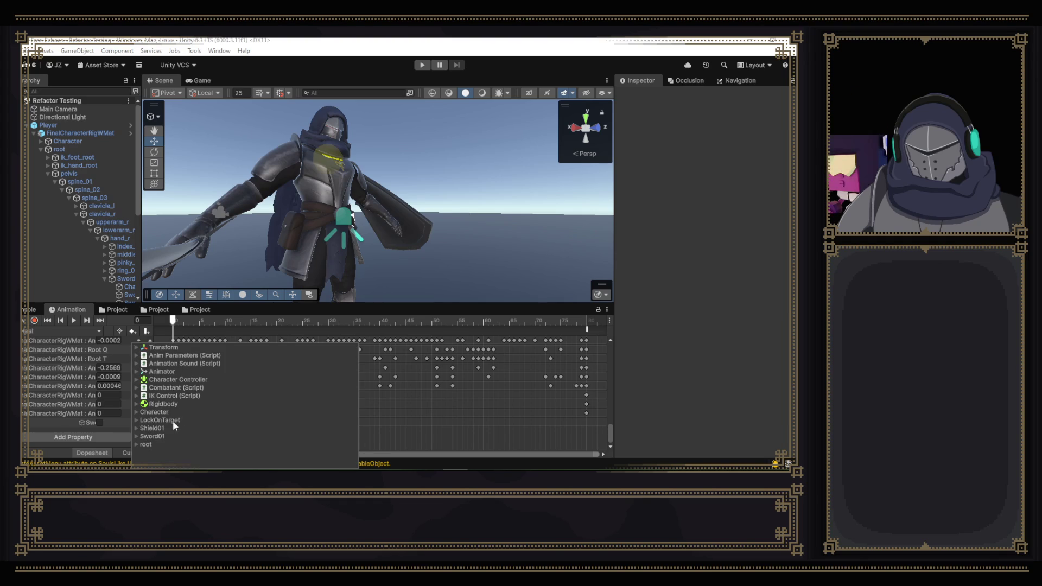
{"action": "left_click", "coordinate": [135, 412]}
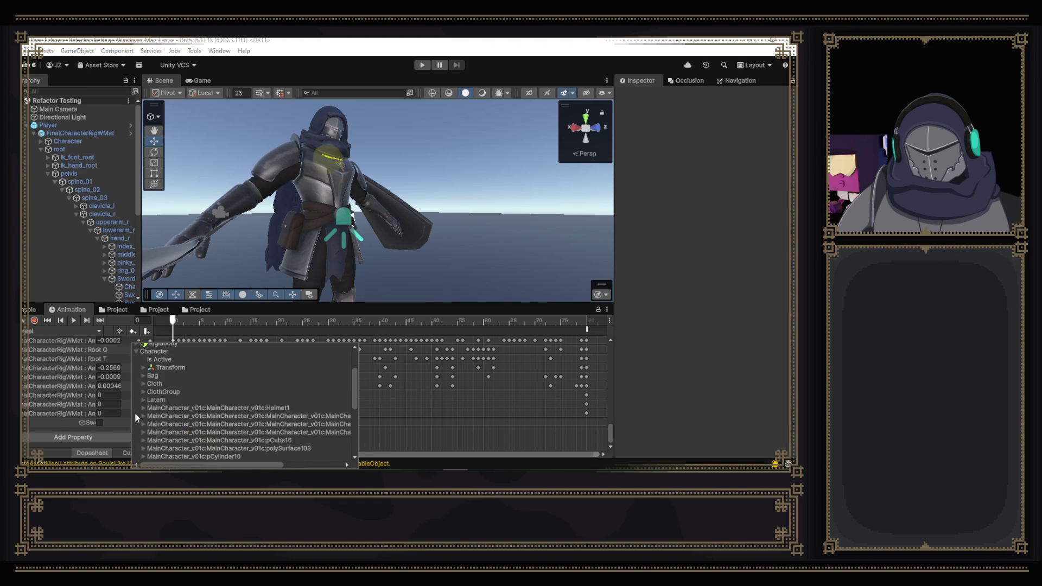
{"action": "scroll", "coordinate": [134, 413], "scroll_direction": "up", "scroll_amount": 2}
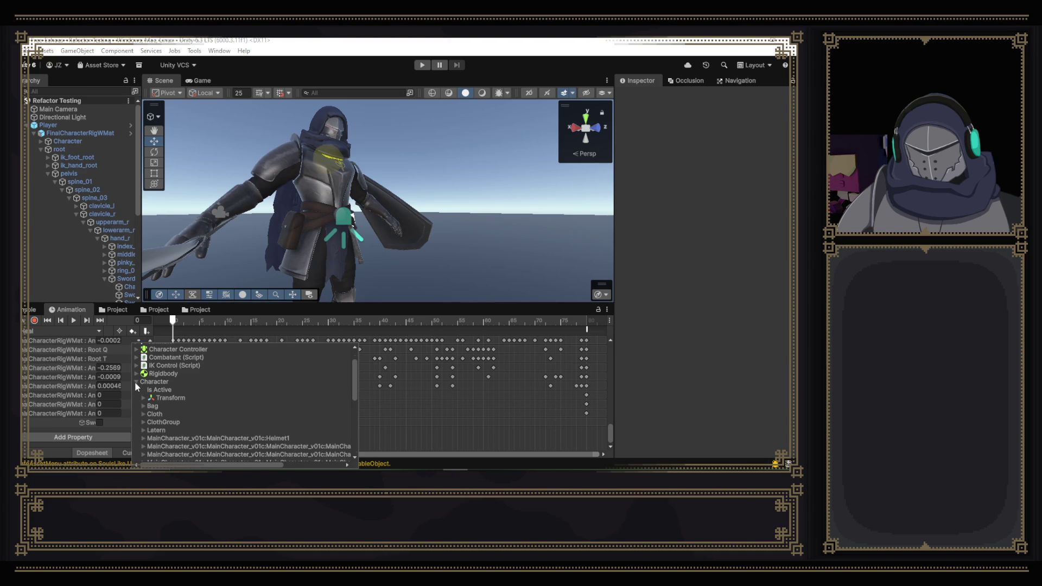
{"action": "left_click", "coordinate": [136, 382]}
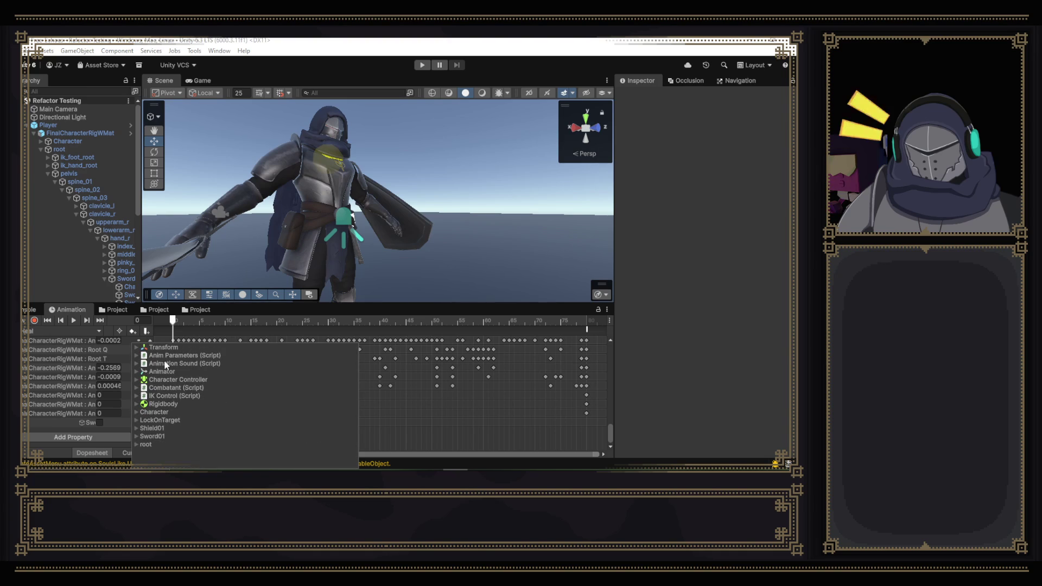
{"action": "left_click", "coordinate": [138, 363]}
{"action": "left_click", "coordinate": [138, 355]}
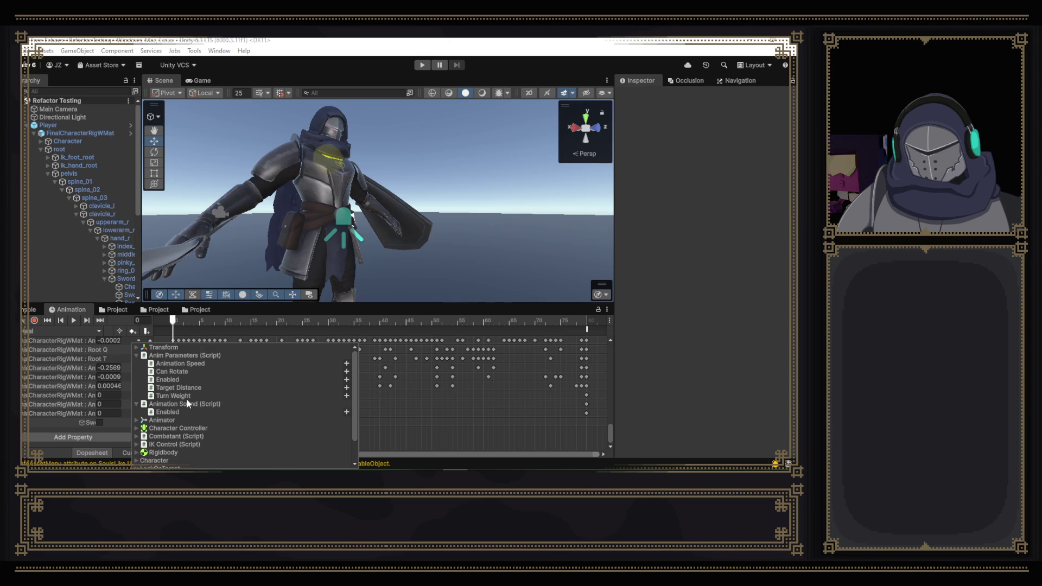
{"action": "left_click", "coordinate": [138, 356]}
{"action": "left_click", "coordinate": [138, 363]}
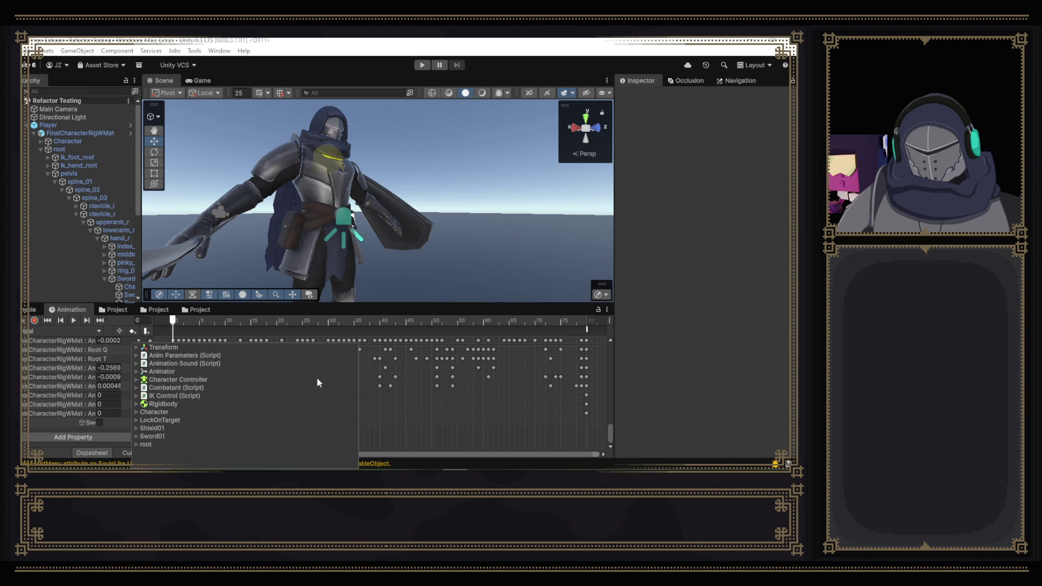
{"action": "left_click", "coordinate": [448, 435]}
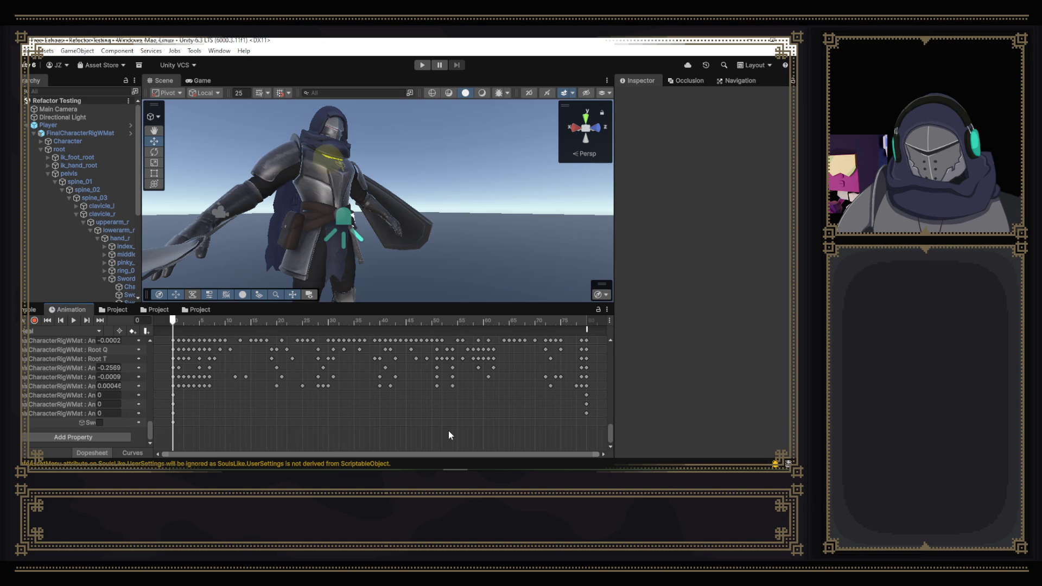
- Add an animation event near the clip's end, leave its function unset, and scrub to frame 76
{"action": "right_click", "coordinate": [543, 332]}
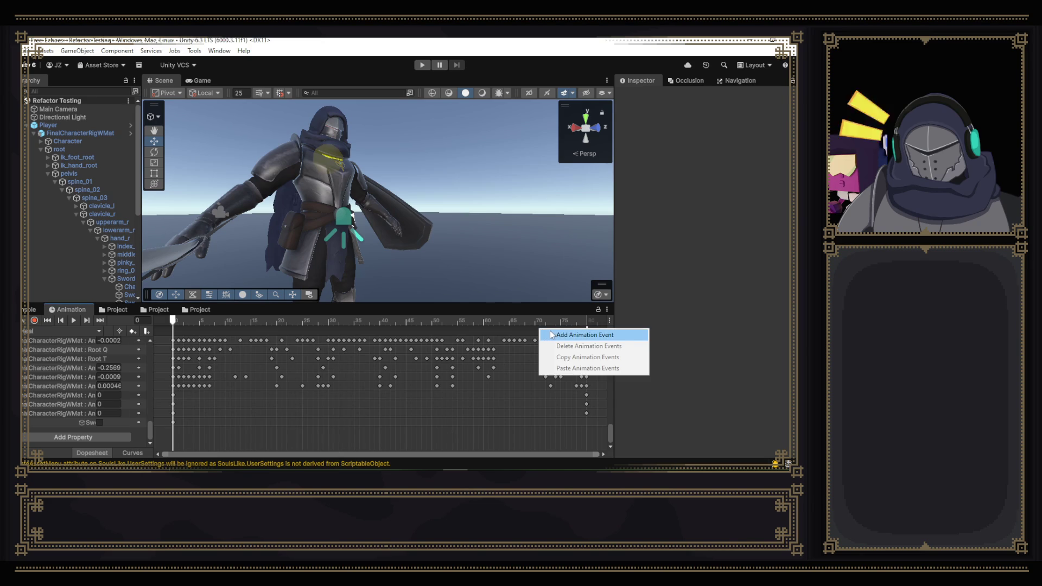
{"action": "left_click", "coordinate": [562, 335]}
{"action": "left_click", "coordinate": [714, 119]}
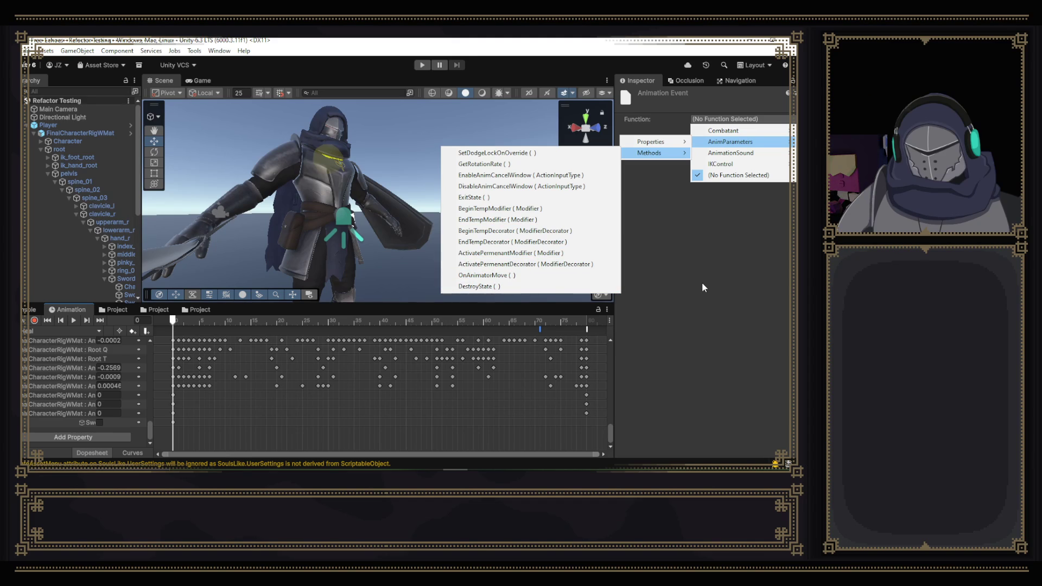
{"action": "mouse_move", "coordinate": [730, 154]}
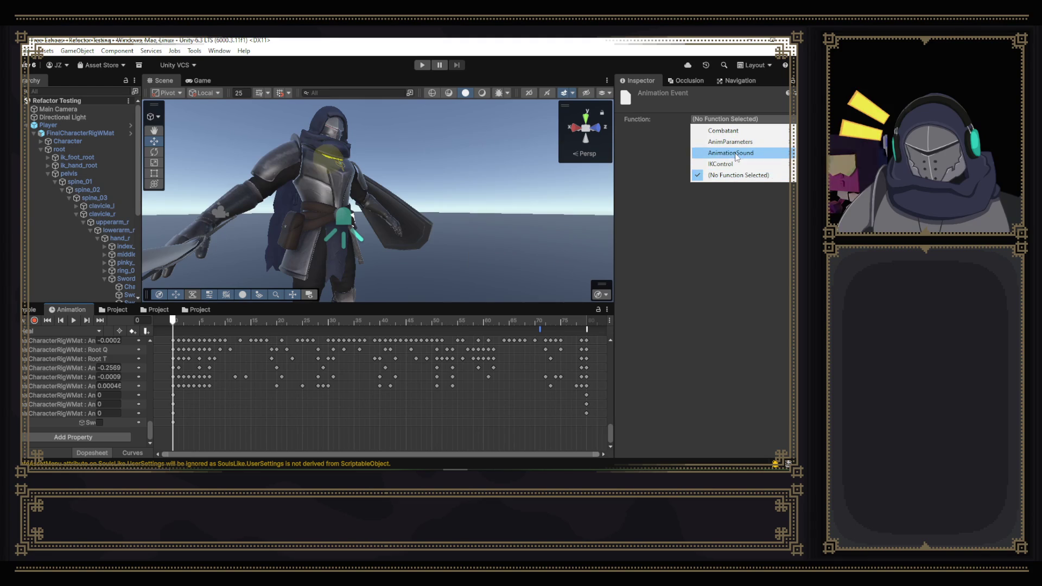
{"action": "mouse_move", "coordinate": [652, 153]}
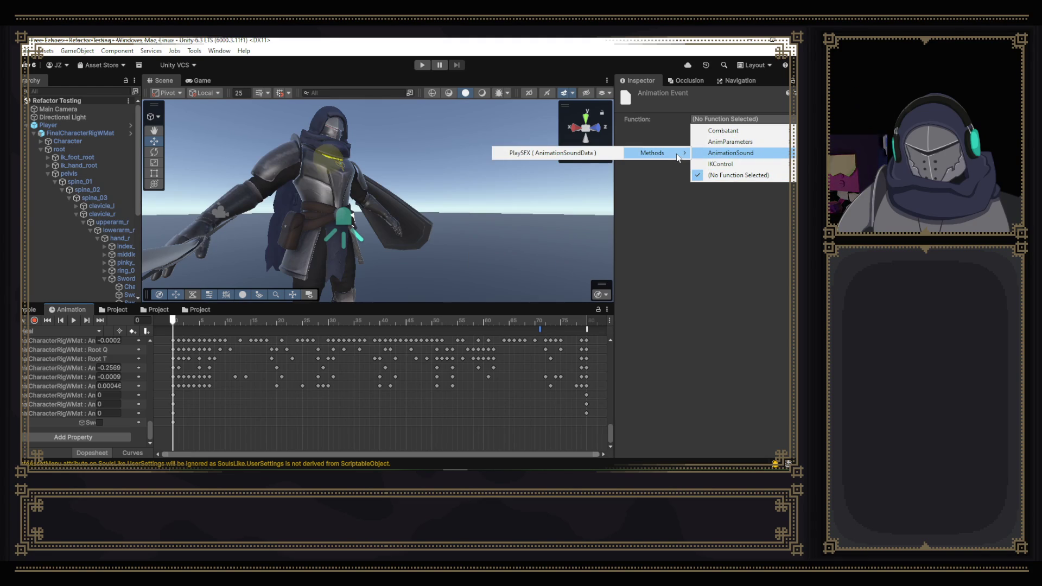
{"action": "left_click", "coordinate": [702, 244]}
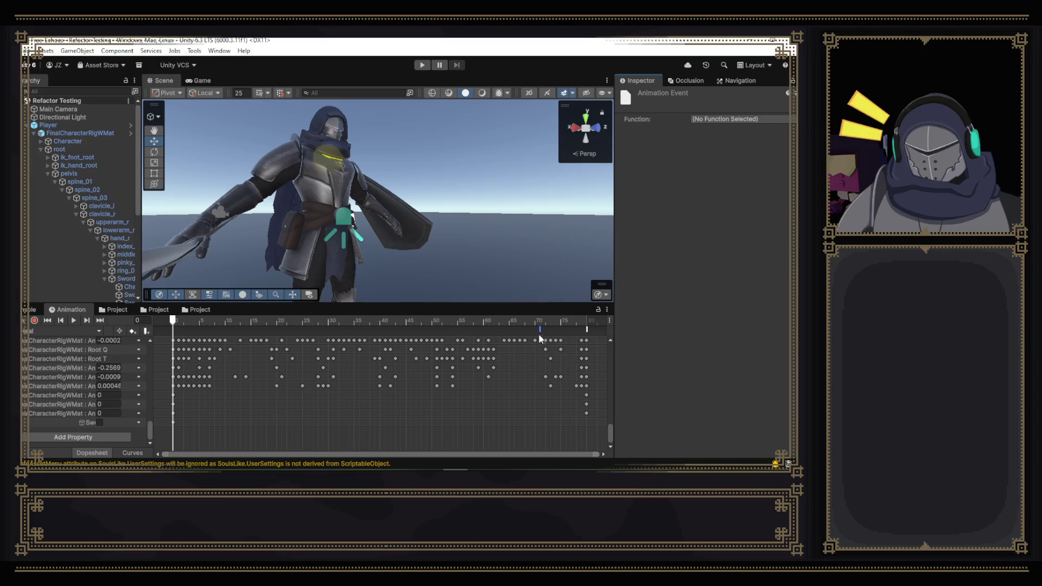
{"action": "mouse_move", "coordinate": [468, 317]}
{"action": "left_mouse_down"}
{"action": "mouse_move", "coordinate": [188, 323]}
{"action": "mouse_move", "coordinate": [600, 366]}
{"action": "mouse_move", "coordinate": [437, 366]}
{"action": "mouse_move", "coordinate": [565, 367]}
{"action": "mouse_move", "coordinate": [386, 350]}
{"action": "mouse_move", "coordinate": [565, 372]}
{"action": "left_mouse_up"}
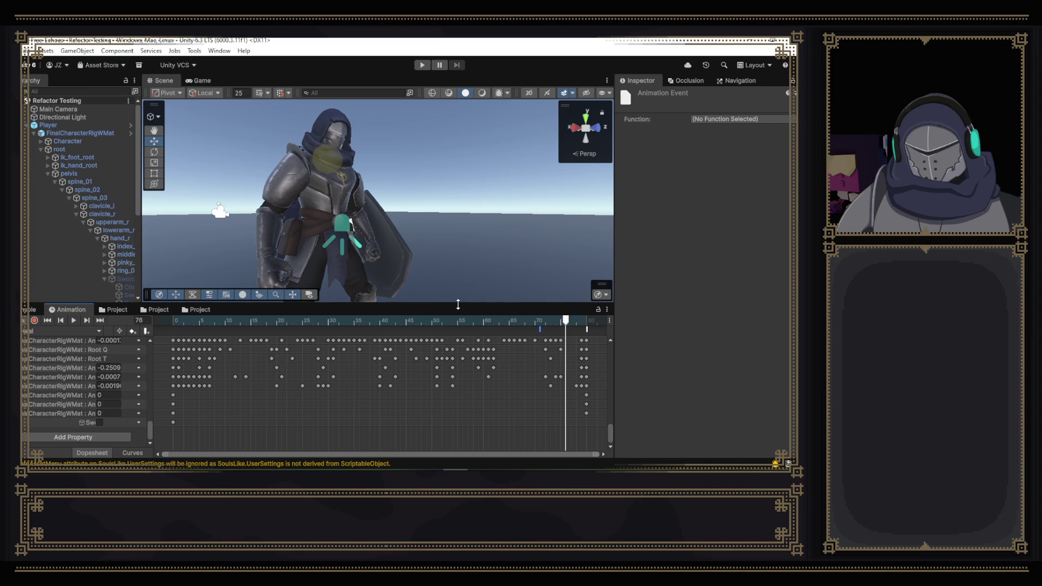
- Play the heal clip and scrub the preview through frames 38 to 45
{"action": "left_click", "coordinate": [74, 321]}
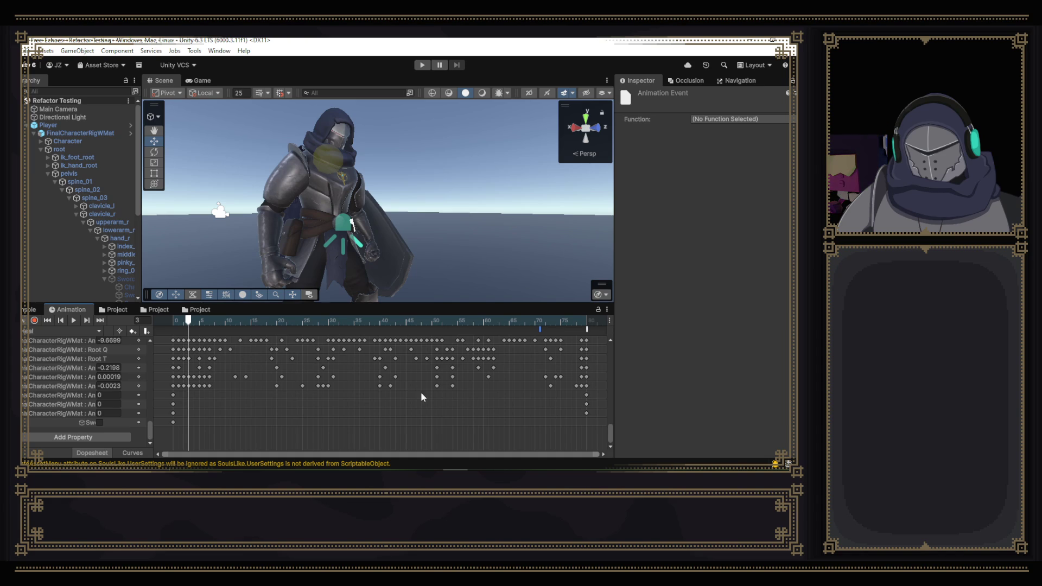
{"action": "left_click", "coordinate": [359, 322]}
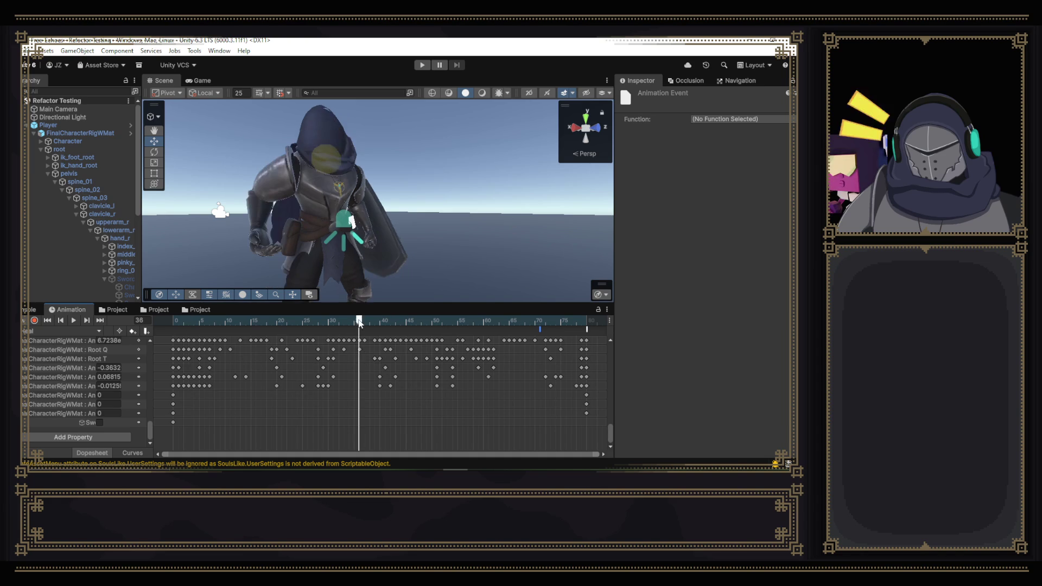
{"action": "left_click_drag", "start_coordinate": [362, 323], "coordinate": [403, 325]}
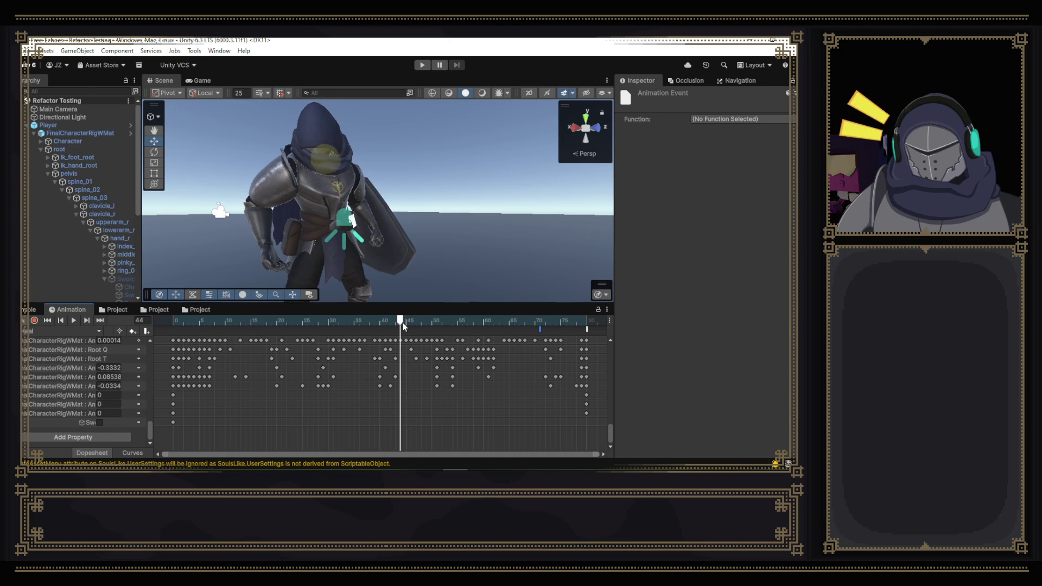
{"action": "left_click_drag", "start_coordinate": [403, 326], "coordinate": [454, 328]}
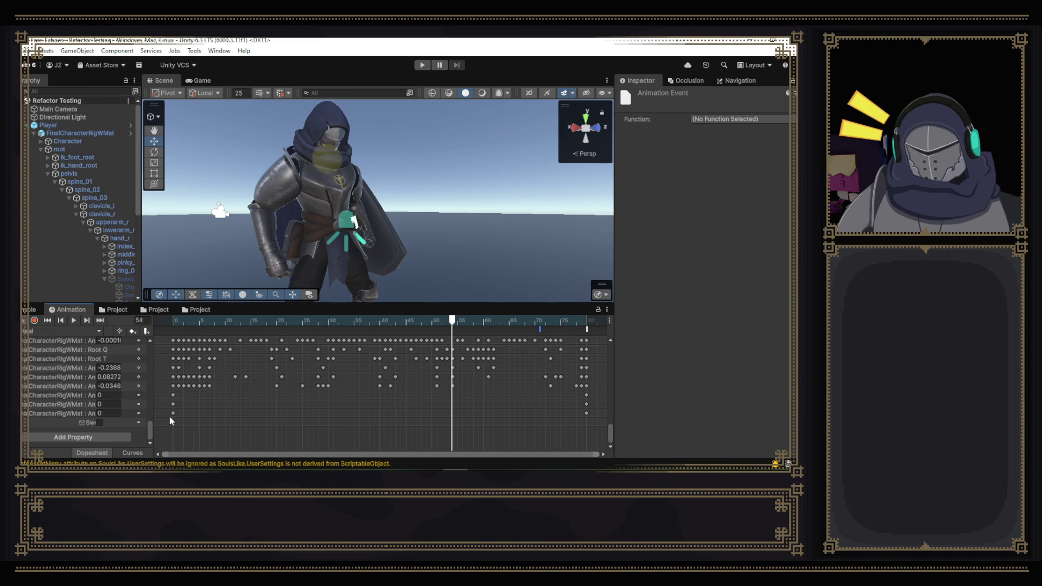
{"action": "left_click_drag", "start_coordinate": [150, 434], "coordinate": [170, 326]}
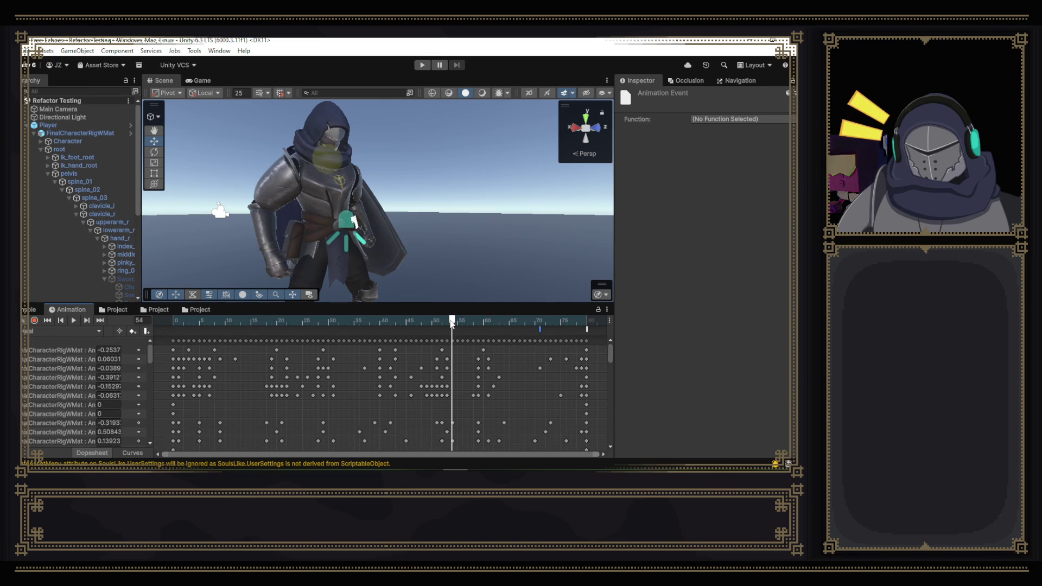
- Scrub the later frames around 48 and 77–84, then start the game
{"action": "mouse_move", "coordinate": [452, 322]}
{"action": "left_mouse_down"}
{"action": "mouse_move", "coordinate": [423, 322]}
{"action": "mouse_move", "coordinate": [577, 342]}
{"action": "left_mouse_up"}
{"action": "mouse_move", "coordinate": [610, 340]}
{"action": "left_mouse_down"}
{"action": "mouse_move", "coordinate": [490, 334]}
{"action": "mouse_move", "coordinate": [626, 341]}
{"action": "mouse_move", "coordinate": [497, 341]}
{"action": "mouse_move", "coordinate": [578, 351]}
{"action": "left_mouse_up"}
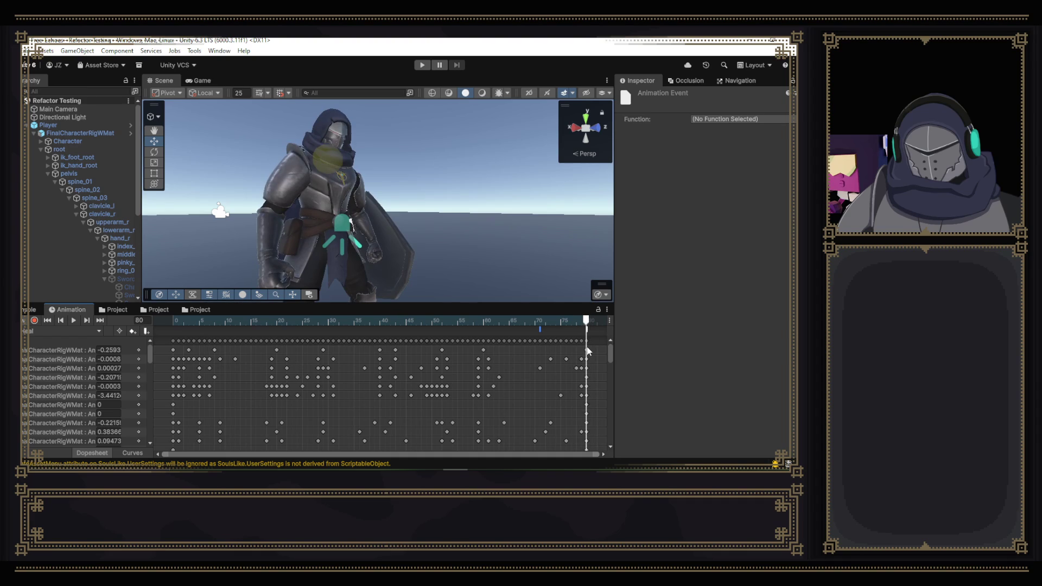
{"action": "left_click", "coordinate": [421, 65]}
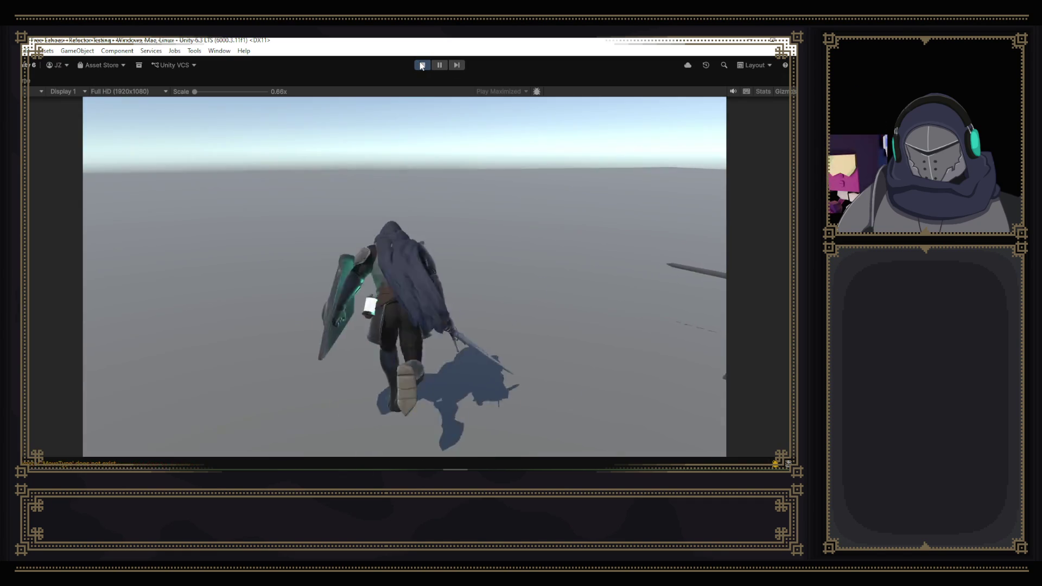
- Walk the knight, raise the shield and draw the sword in-game, then stop playing
{"action": "key", "text": "w"}
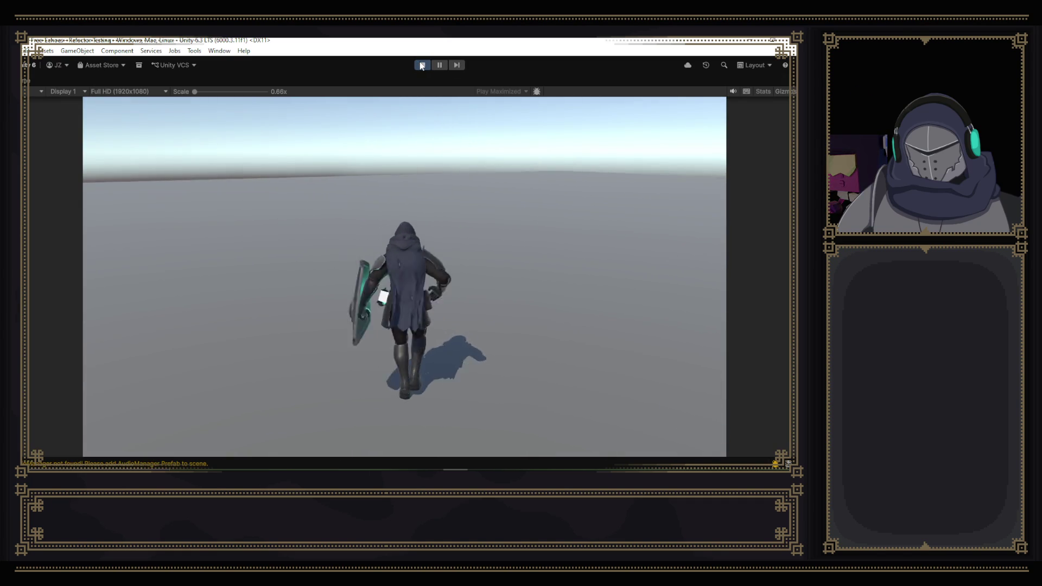
{"action": "key", "text": "e"}
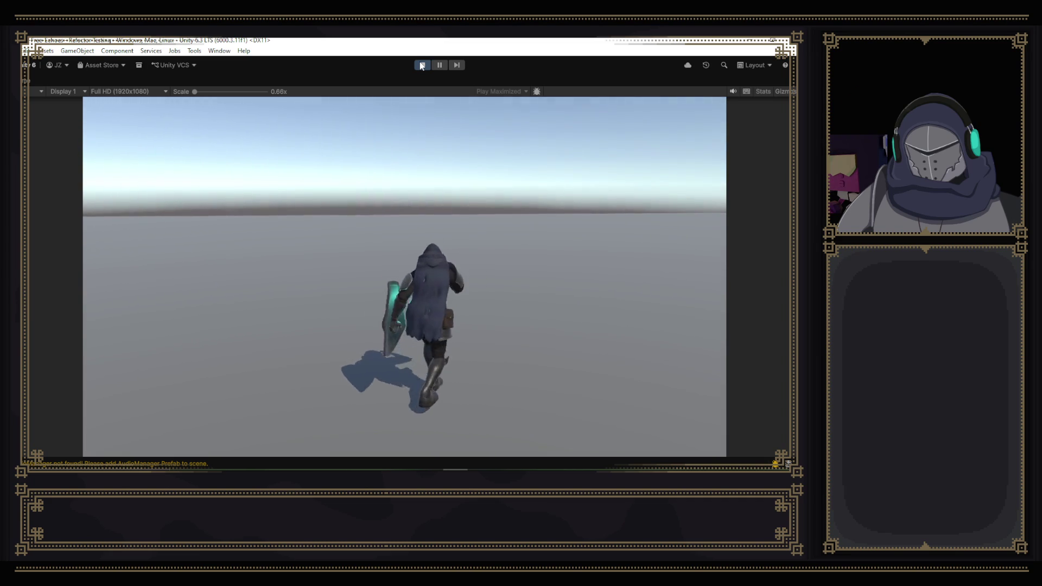
{"action": "key", "text": "e"}
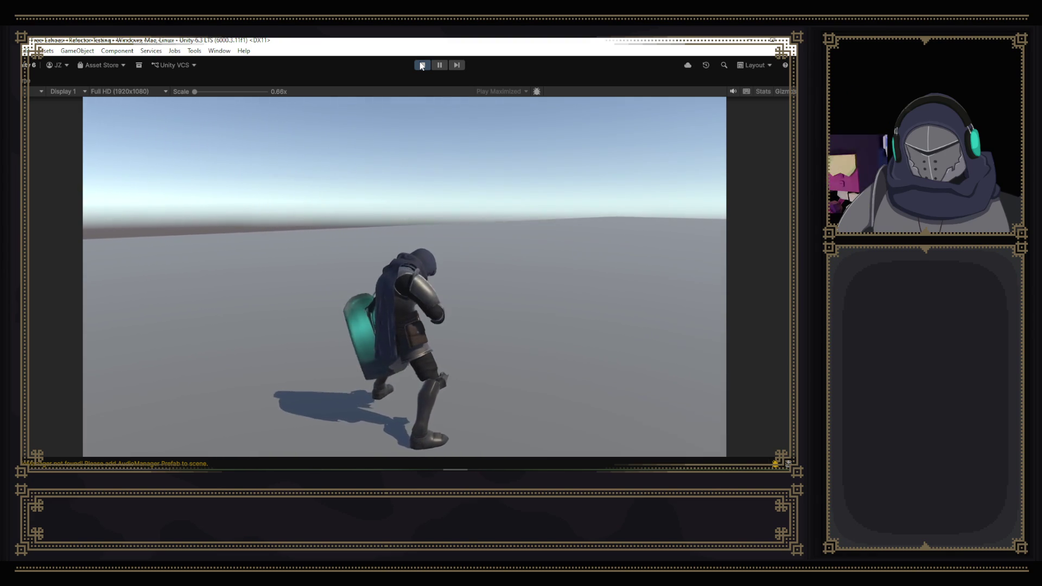
{"action": "key", "text": "e"}
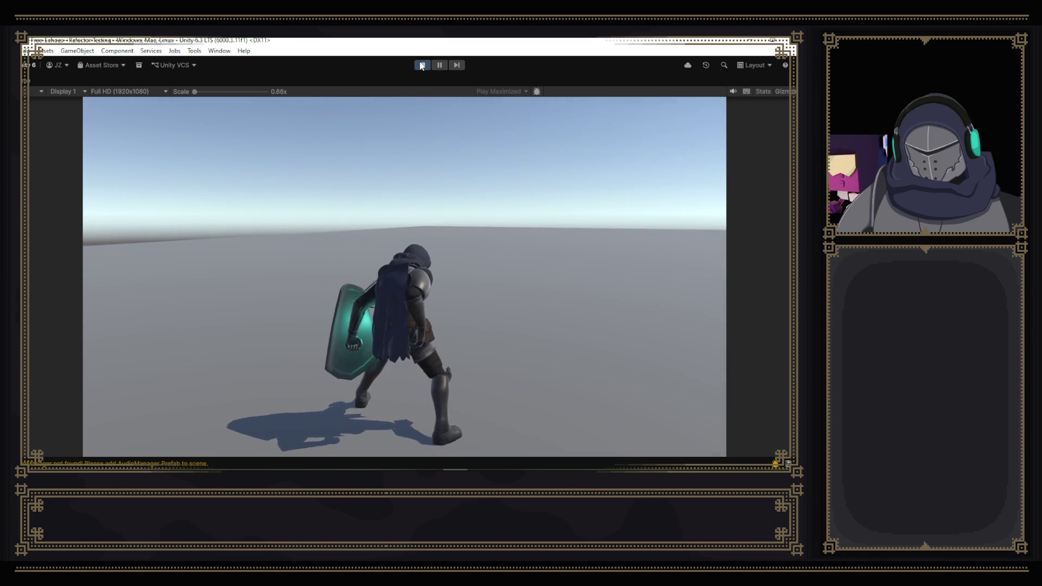
{"action": "key", "text": "e"}
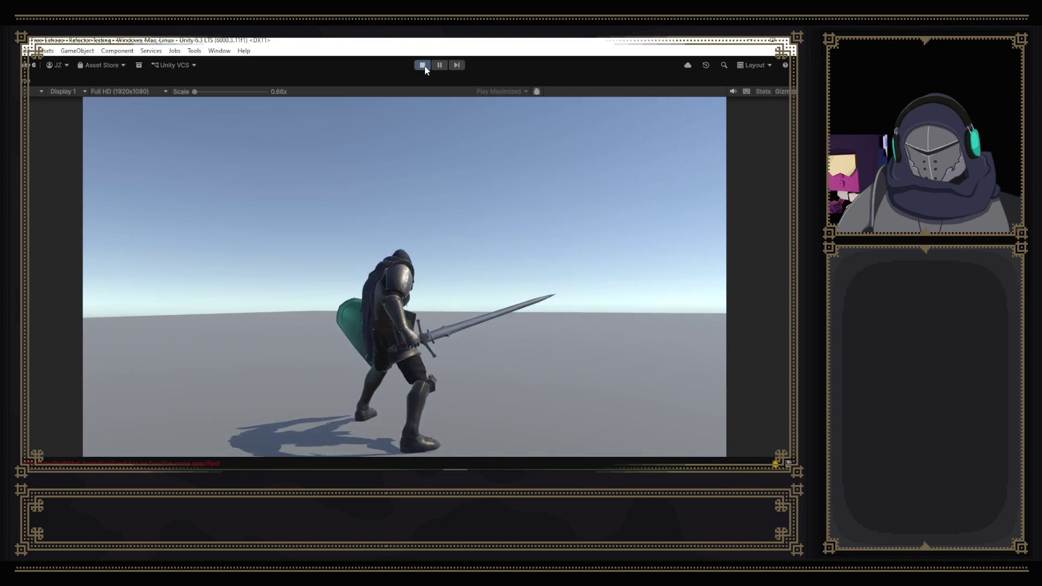
{"action": "left_click", "coordinate": [424, 70]}
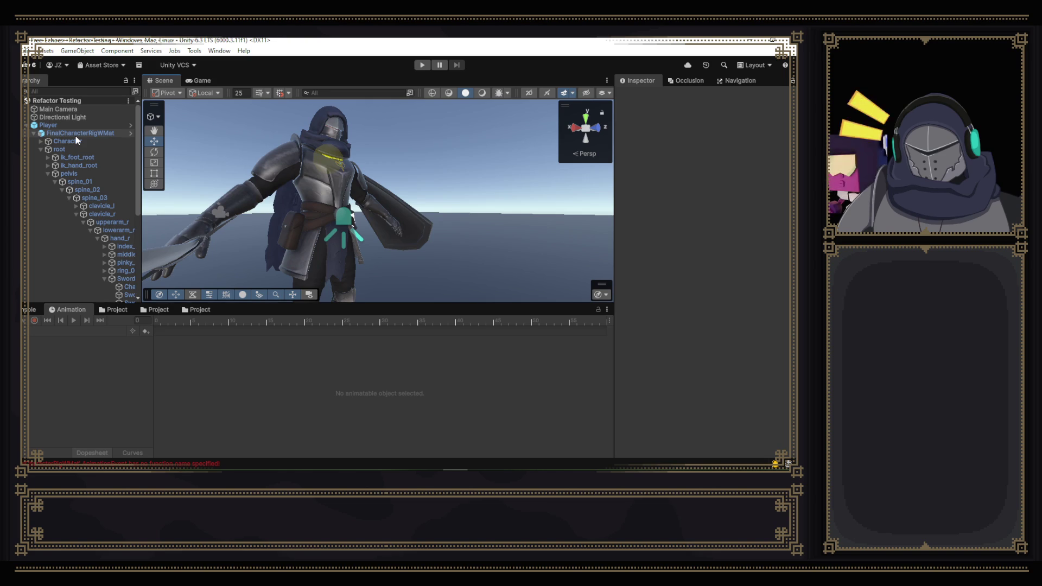
- Select FinalCharacterRigWMat and inspect the Console error about an AnimationEvent missing a function name
{"action": "left_click", "coordinate": [108, 311]}
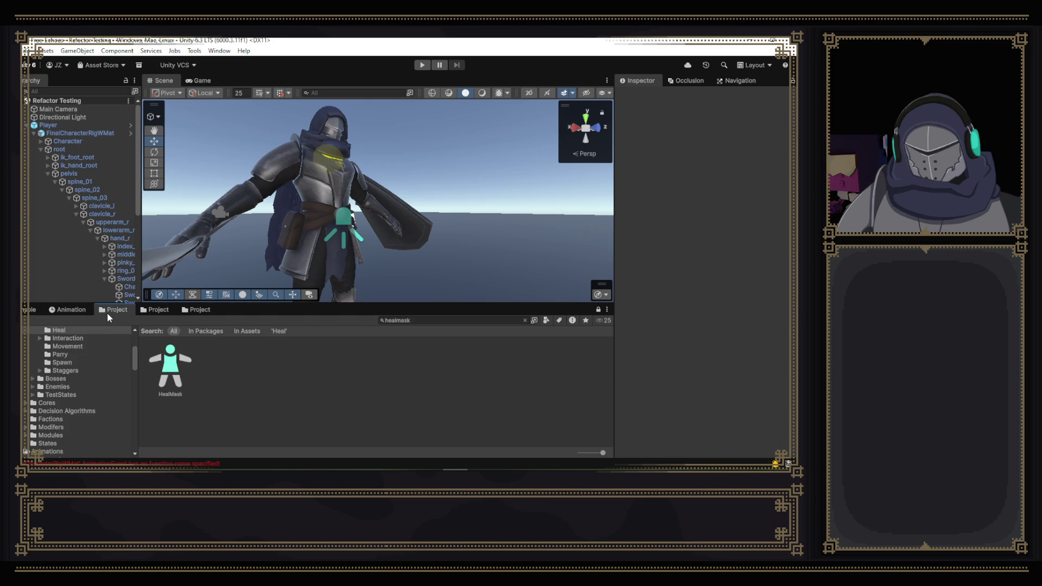
{"action": "left_click", "coordinate": [82, 133]}
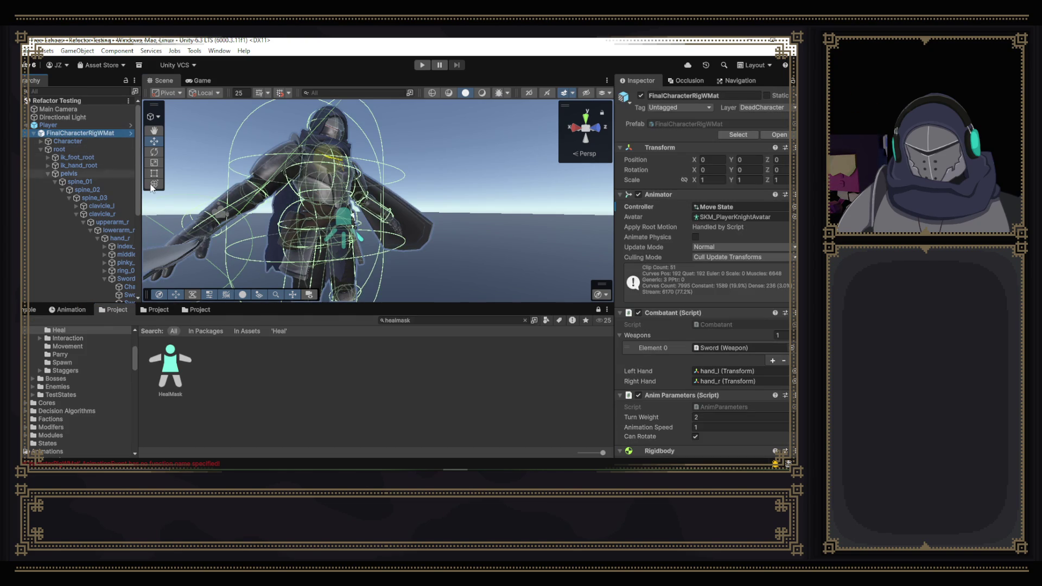
{"action": "left_click", "coordinate": [79, 310]}
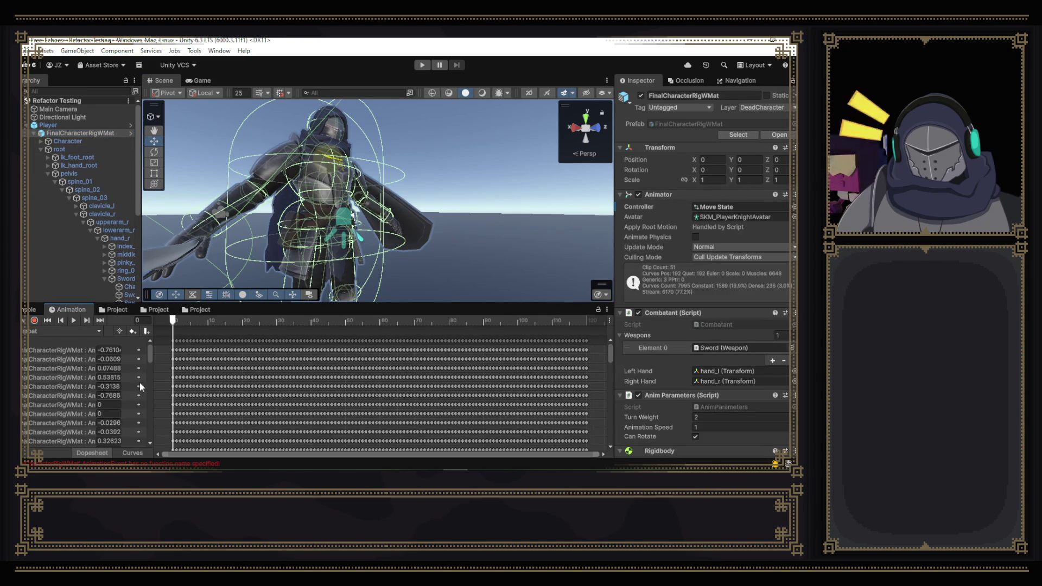
{"action": "key", "text": "ctrl+shift+c"}
{"action": "left_click", "coordinate": [249, 403]}
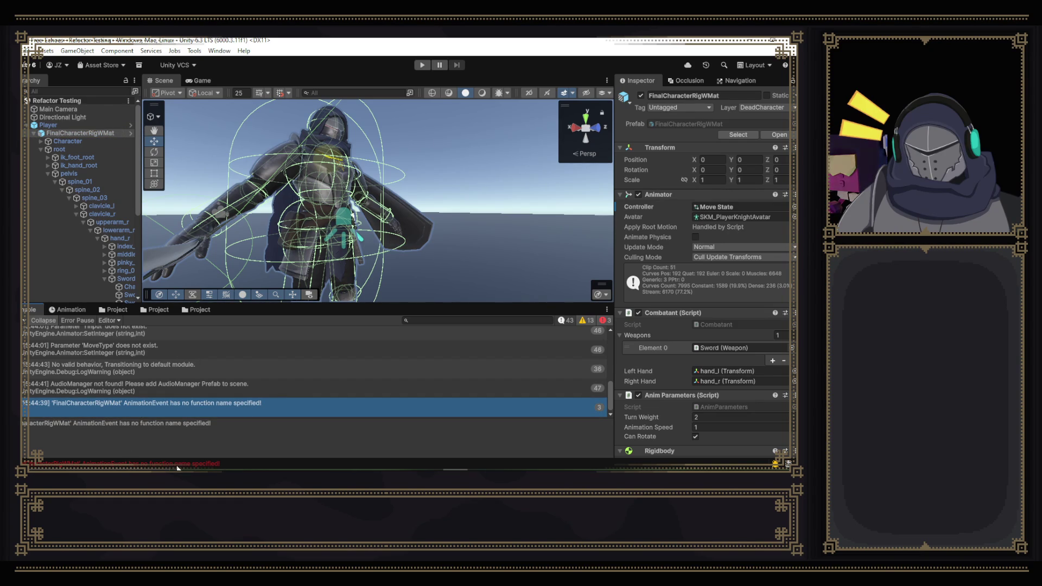
- Return to the Animation timeline and load the heal clip for editing
{"action": "left_click", "coordinate": [74, 310]}
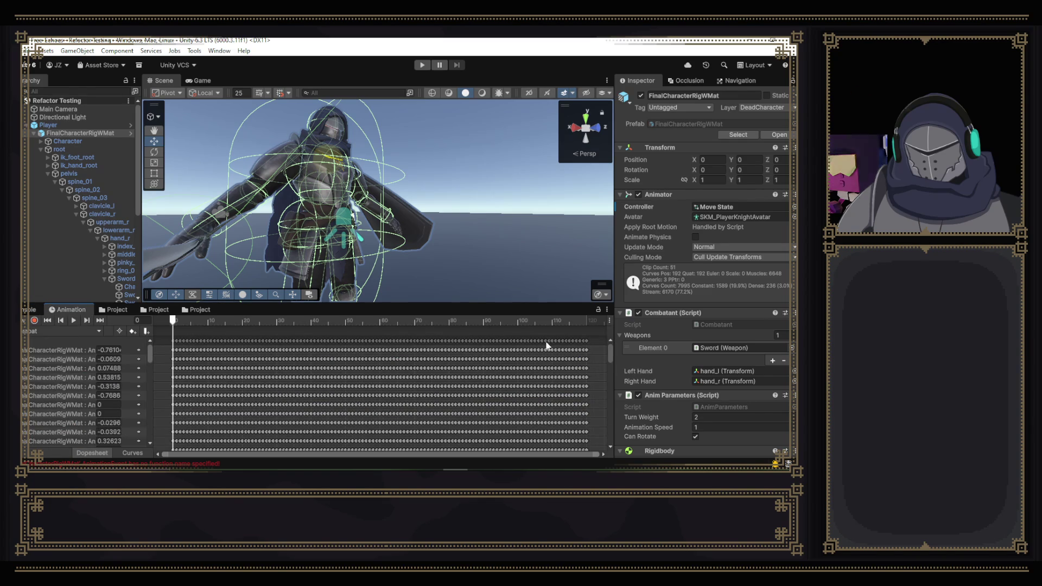
{"action": "left_click", "coordinate": [62, 330]}
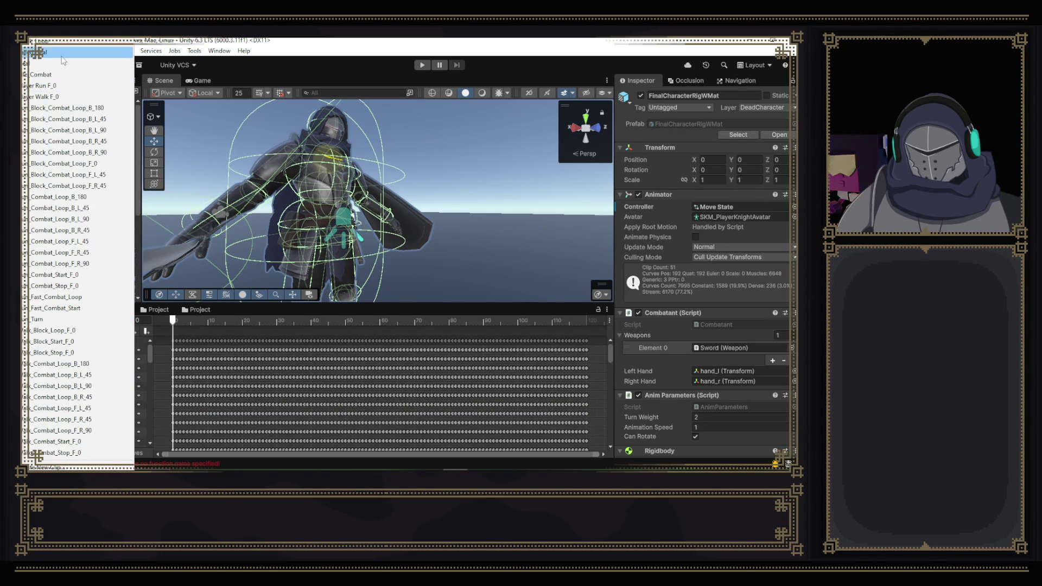
{"action": "left_click", "coordinate": [78, 59]}
{"action": "left_click", "coordinate": [541, 327]}
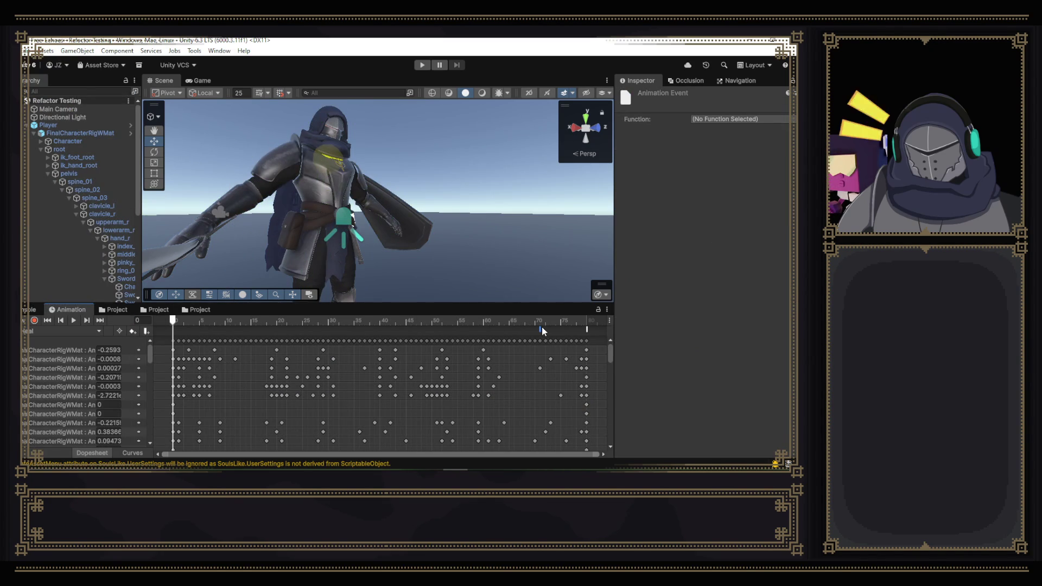
- Move the ExitState event to about frame 78 and widen the property-name column
{"action": "left_click", "coordinate": [585, 328]}
{"action": "left_click_drag", "start_coordinate": [586, 326], "coordinate": [579, 328]}
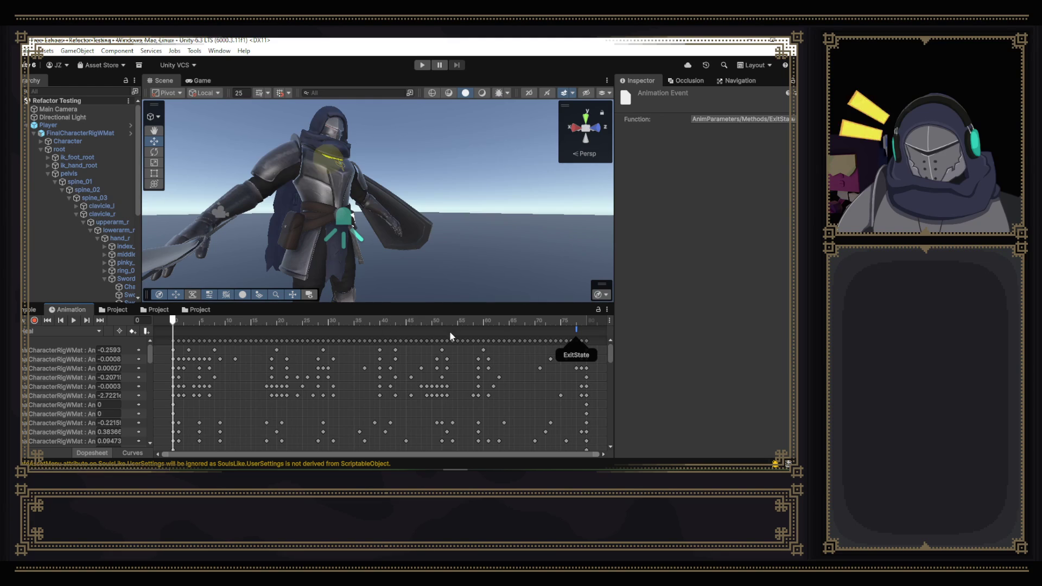
{"action": "left_click_drag", "start_coordinate": [151, 361], "coordinate": [255, 359]}
{"action": "scroll", "coordinate": [144, 362], "scroll_direction": "down", "scroll_amount": 5}
{"action": "scroll", "coordinate": [144, 362], "scroll_direction": "down", "scroll_amount": 5}
{"action": "scroll", "coordinate": [144, 363], "scroll_direction": "down", "scroll_amount": 5}
{"action": "scroll", "coordinate": [144, 363], "scroll_direction": "down", "scroll_amount": 5}
{"action": "scroll", "coordinate": [144, 363], "scroll_direction": "down", "scroll_amount": 3}
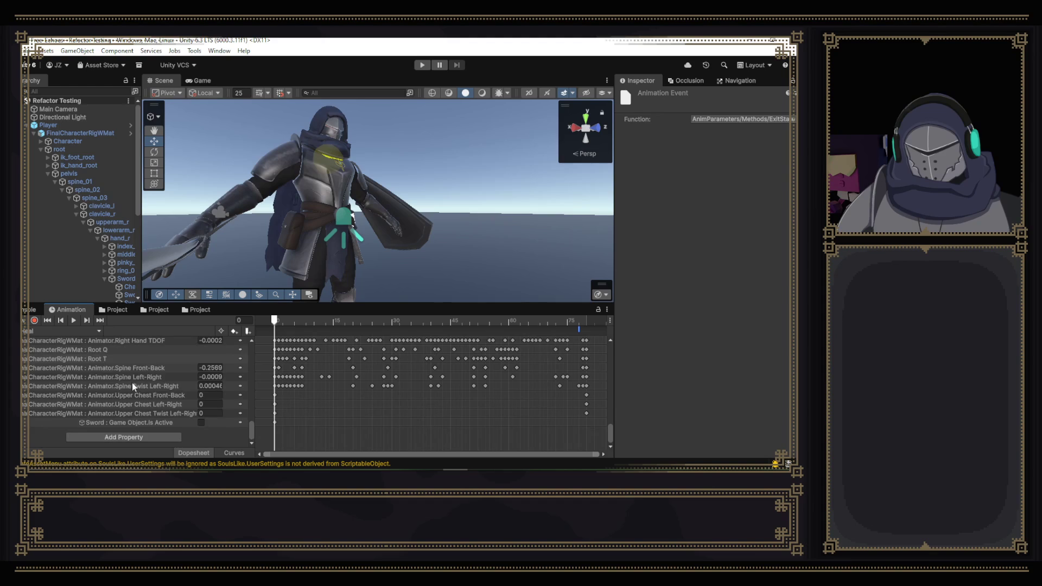
- Browse the Animator's animatable parameters without adding one, then switch to the browser
{"action": "left_click", "coordinate": [149, 436]}
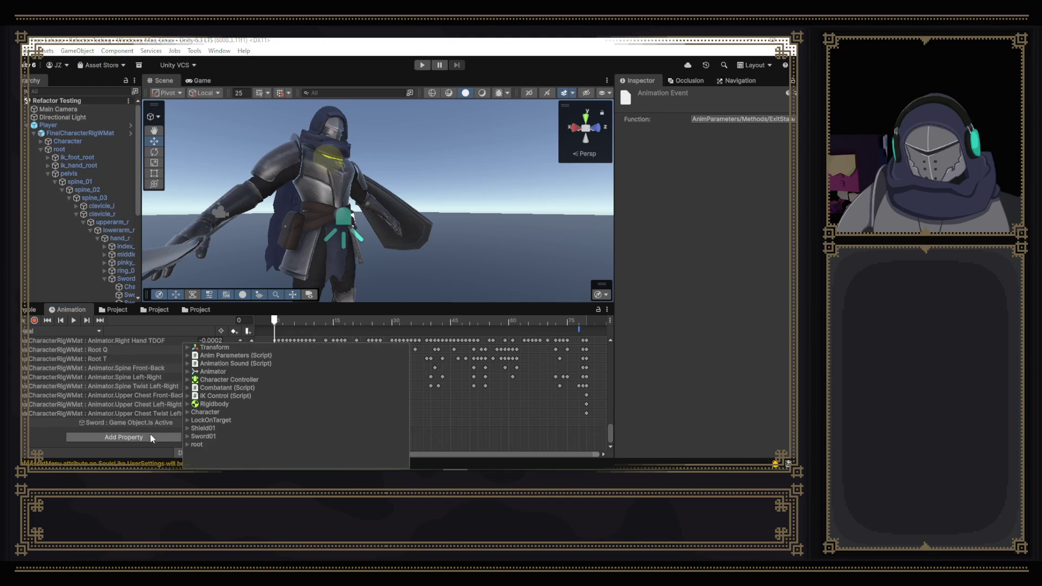
{"action": "left_click", "coordinate": [191, 374]}
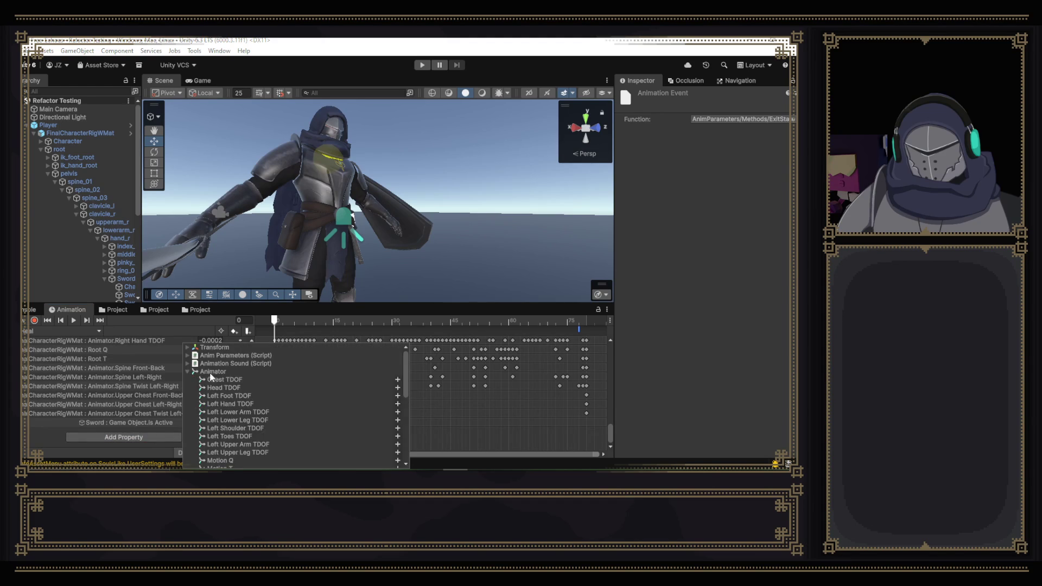
{"action": "scroll", "coordinate": [297, 373], "scroll_direction": "down", "scroll_amount": 5}
{"action": "scroll", "coordinate": [299, 381], "scroll_direction": "down", "scroll_amount": 2}
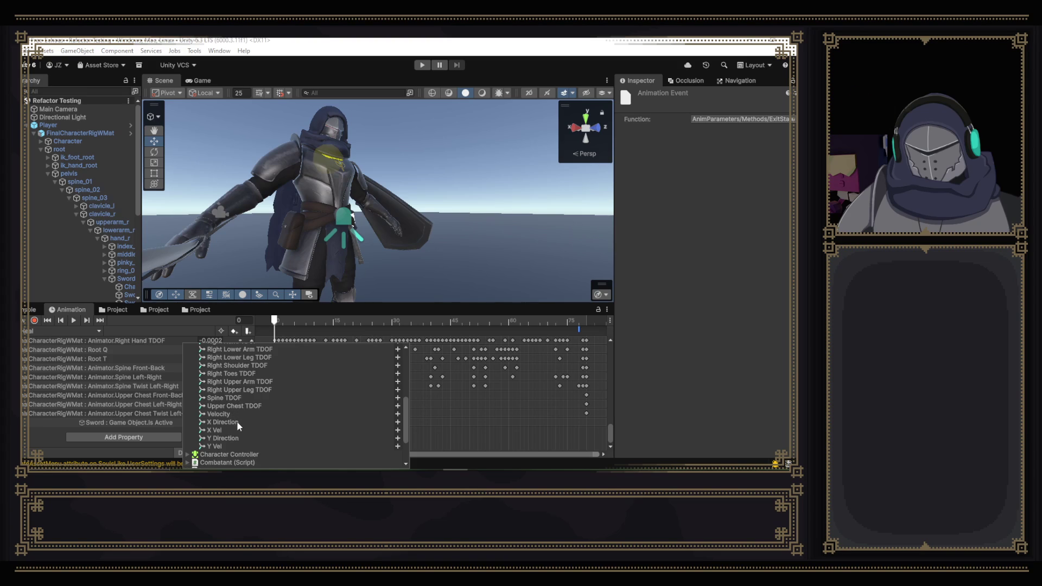
{"action": "scroll", "coordinate": [237, 421], "scroll_direction": "down", "scroll_amount": 2}
{"action": "scroll", "coordinate": [237, 426], "scroll_direction": "up", "scroll_amount": 10}
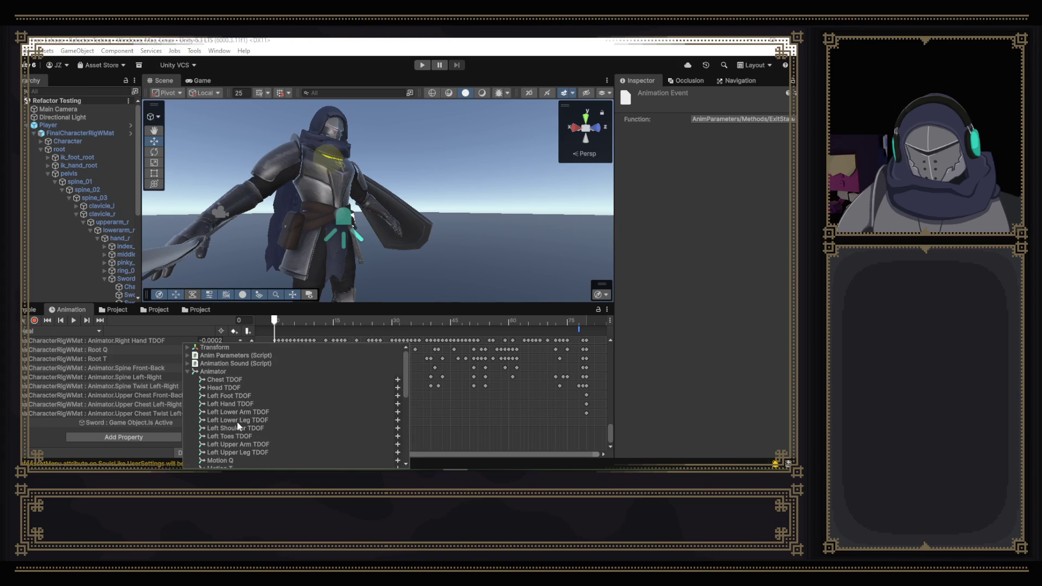
{"action": "scroll", "coordinate": [238, 426], "scroll_direction": "down", "scroll_amount": 2}
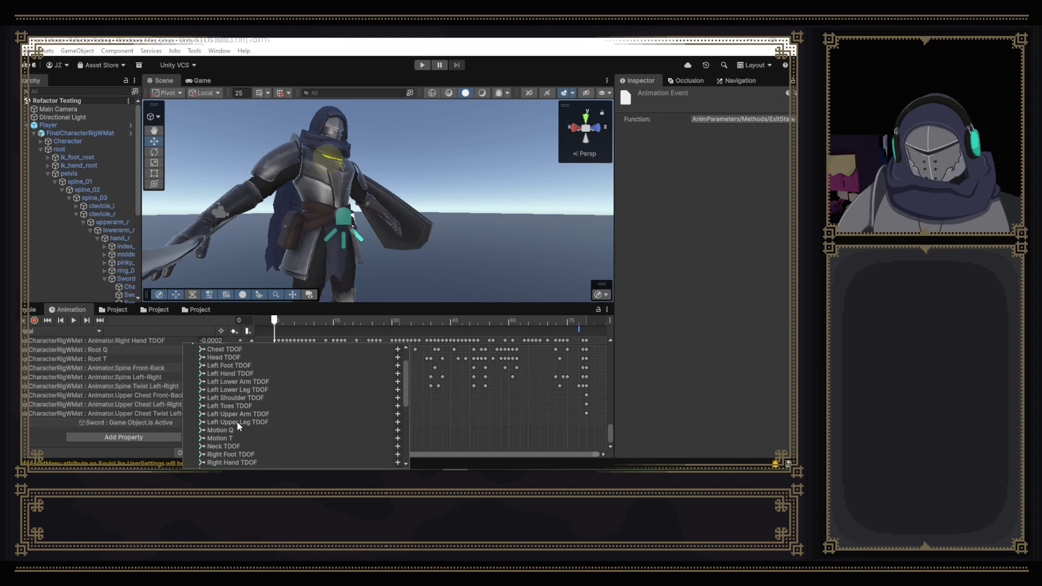
{"action": "scroll", "coordinate": [237, 421], "scroll_direction": "down", "scroll_amount": 2}
{"action": "scroll", "coordinate": [237, 420], "scroll_direction": "down", "scroll_amount": 2}
{"action": "scroll", "coordinate": [237, 423], "scroll_direction": "down", "scroll_amount": 2}
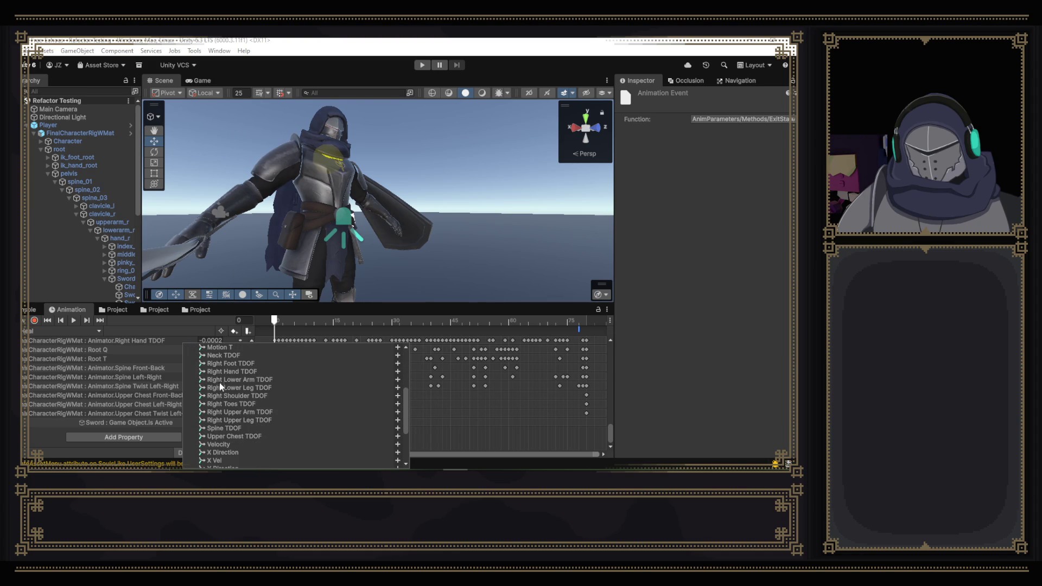
{"action": "scroll", "coordinate": [219, 385], "scroll_direction": "up", "scroll_amount": 2}
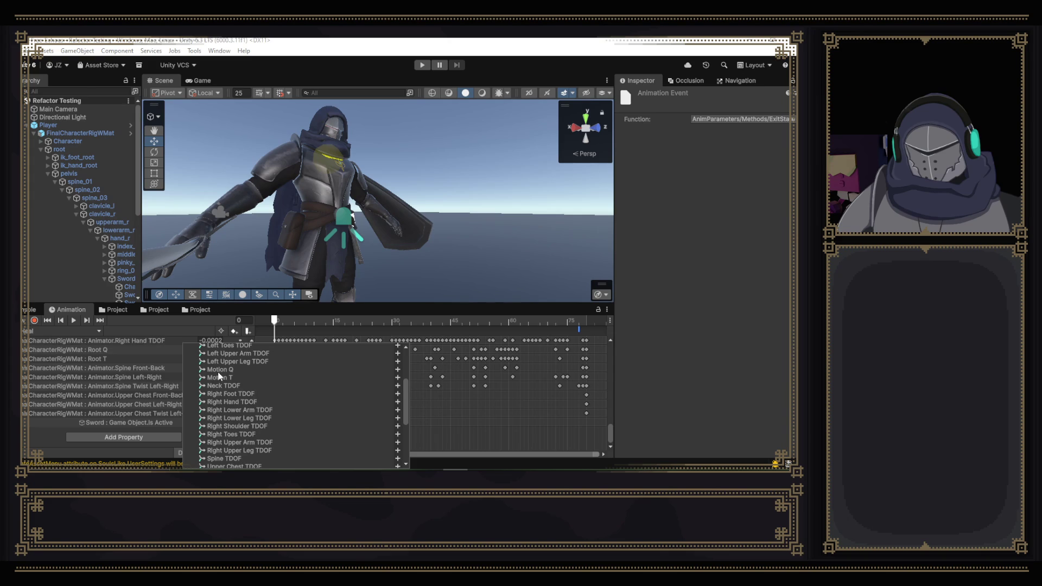
{"action": "scroll", "coordinate": [219, 375], "scroll_direction": "down", "scroll_amount": 3}
{"action": "scroll", "coordinate": [219, 376], "scroll_direction": "down", "scroll_amount": 4}
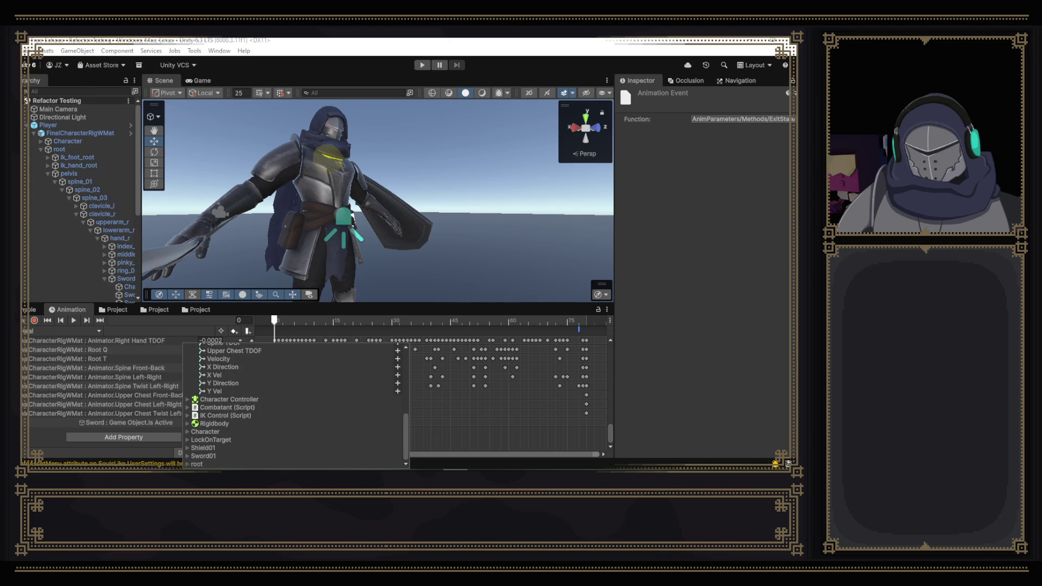
{"action": "key", "text": "Escape"}
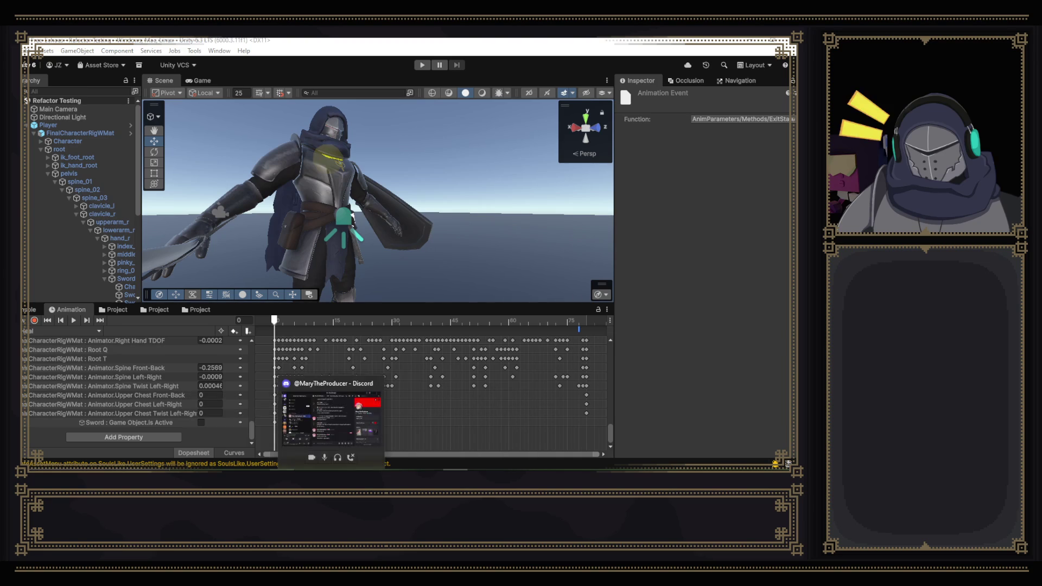
{"action": "left_click", "coordinate": [380, 469]}
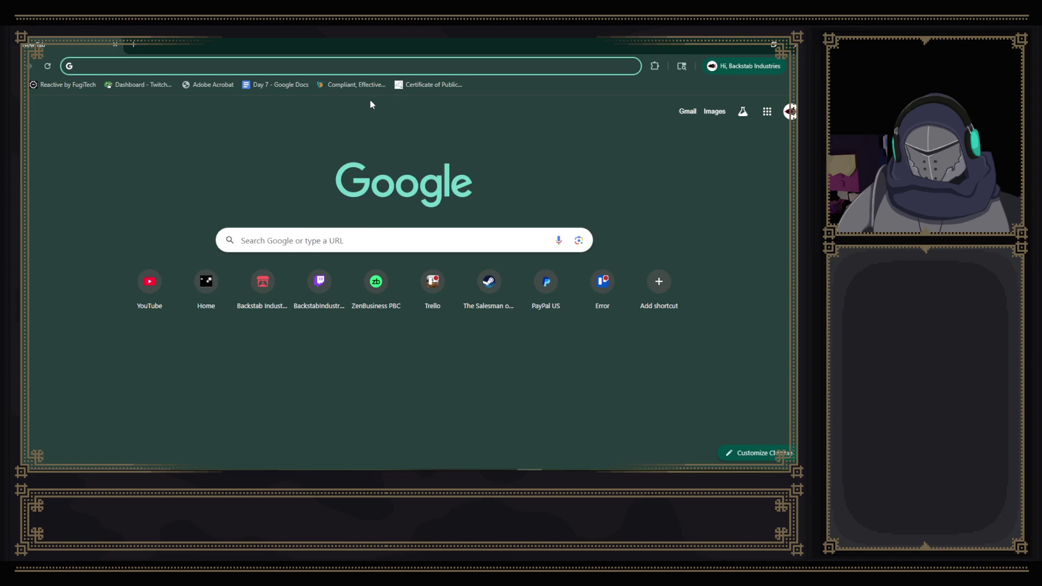
{"action": "type", "text": "set anima"}
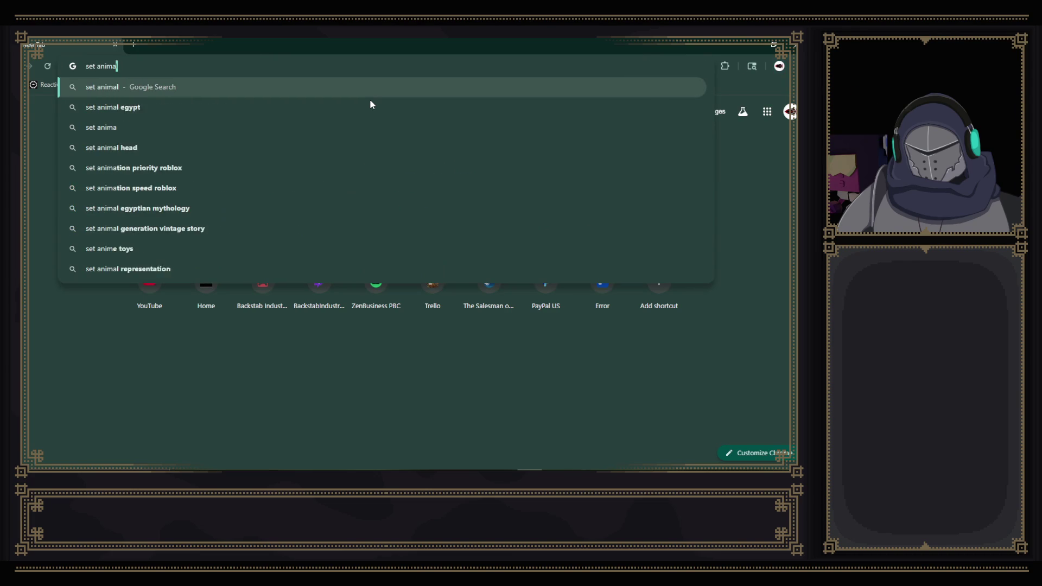
{"action": "type", "text": "t"}
{"action": "type", "text": "ri"}
- Search 'set animator parameters in animation', skim the Unity manual result, then open the r/Unity3D Reddit thread
{"action": "key", "text": "BackSpace"}
{"action": "type", "text": "or para"}
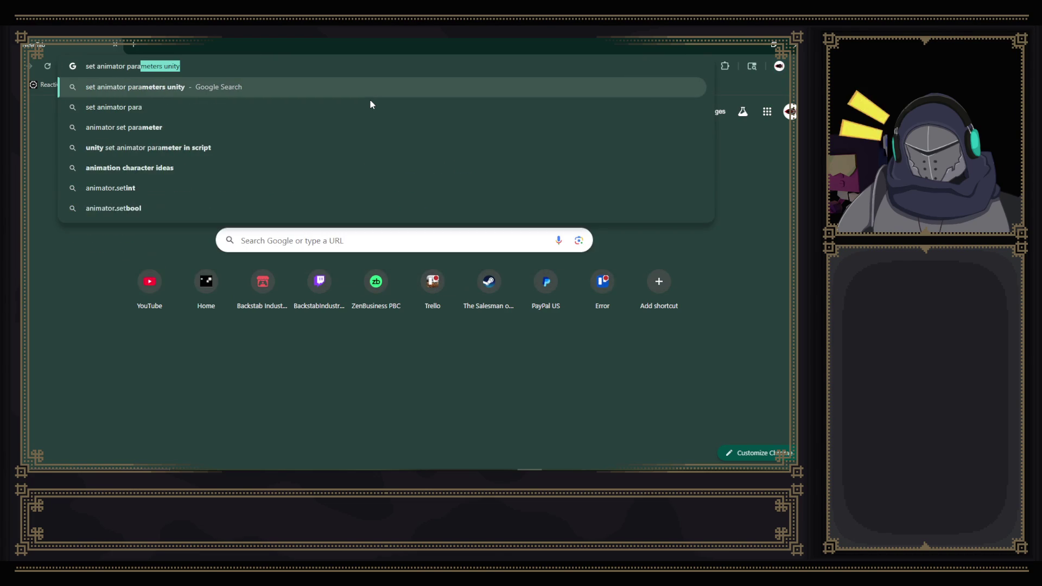
{"action": "type", "text": "meters in animation"}
{"action": "key", "text": "Return"}
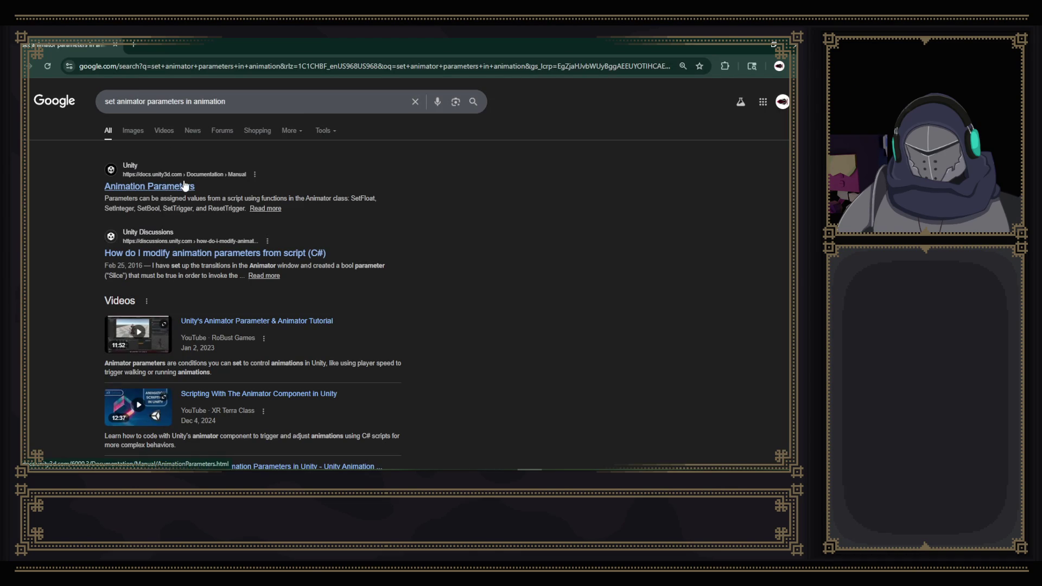
{"action": "left_click", "coordinate": [166, 190]}
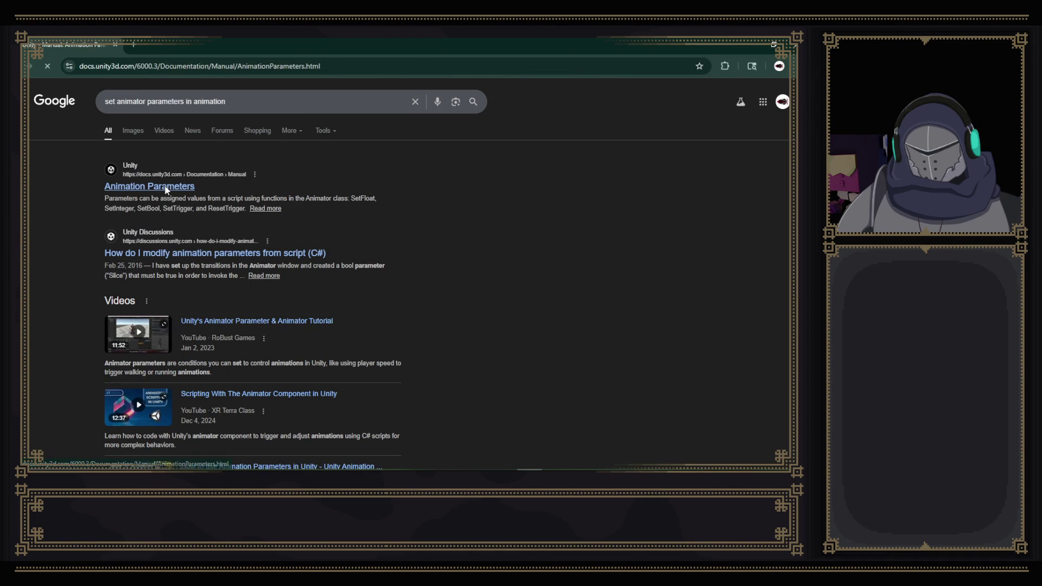
{"action": "scroll", "coordinate": [384, 210], "scroll_direction": "down", "scroll_amount": 3}
{"action": "scroll", "coordinate": [383, 216], "scroll_direction": "down", "scroll_amount": 10}
{"action": "key", "text": "alt+Left"}
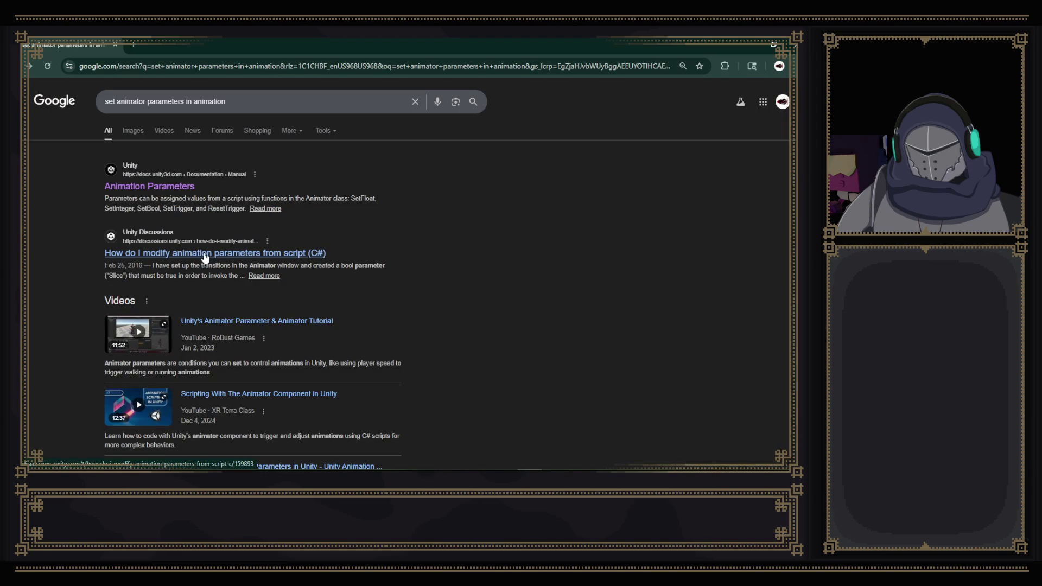
{"action": "scroll", "coordinate": [205, 258], "scroll_direction": "down", "scroll_amount": 1}
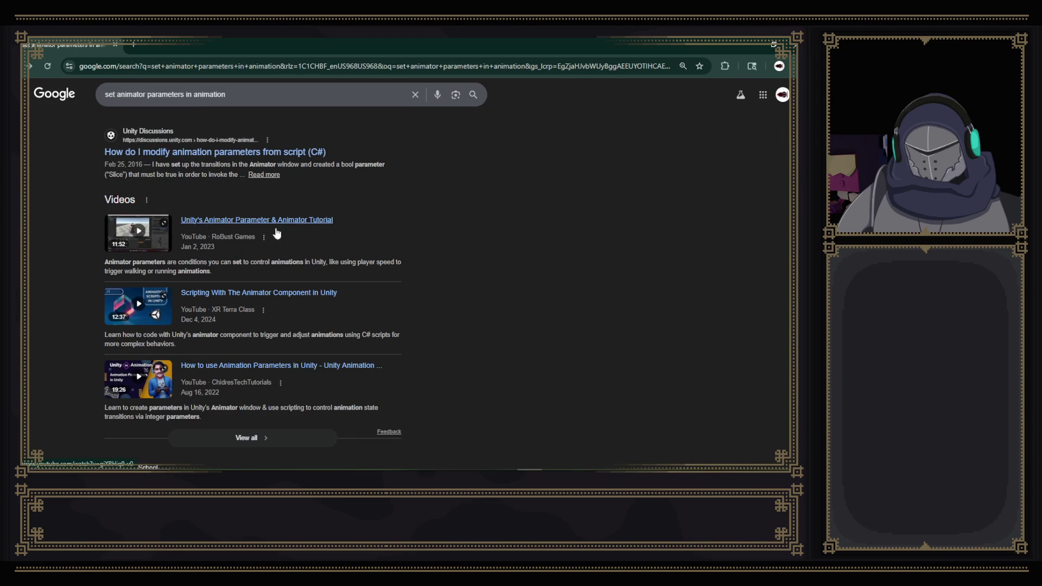
{"action": "scroll", "coordinate": [386, 315], "scroll_direction": "down", "scroll_amount": 1}
{"action": "scroll", "coordinate": [336, 246], "scroll_direction": "down", "scroll_amount": 1}
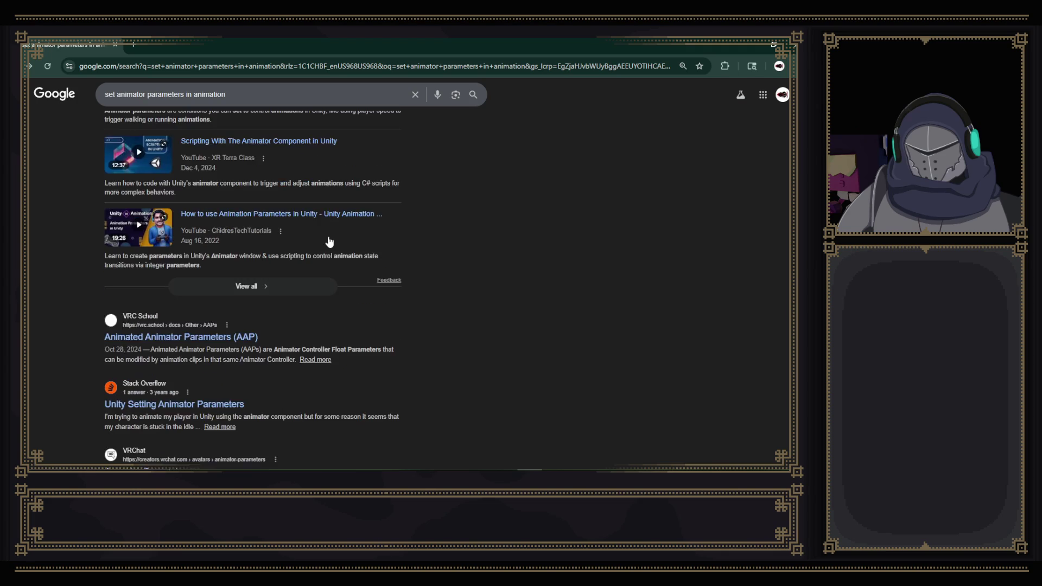
{"action": "scroll", "coordinate": [328, 246], "scroll_direction": "down", "scroll_amount": 1}
{"action": "scroll", "coordinate": [363, 256], "scroll_direction": "down", "scroll_amount": 1}
{"action": "scroll", "coordinate": [237, 323], "scroll_direction": "down", "scroll_amount": 1}
{"action": "scroll", "coordinate": [237, 323], "scroll_direction": "down", "scroll_amount": 1}
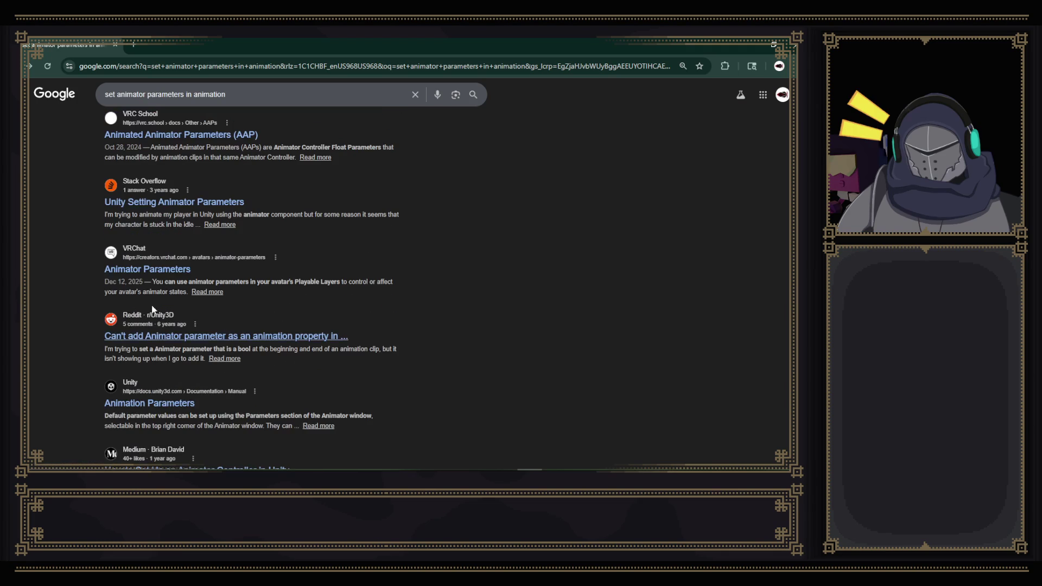
{"action": "left_click", "coordinate": [224, 335]}
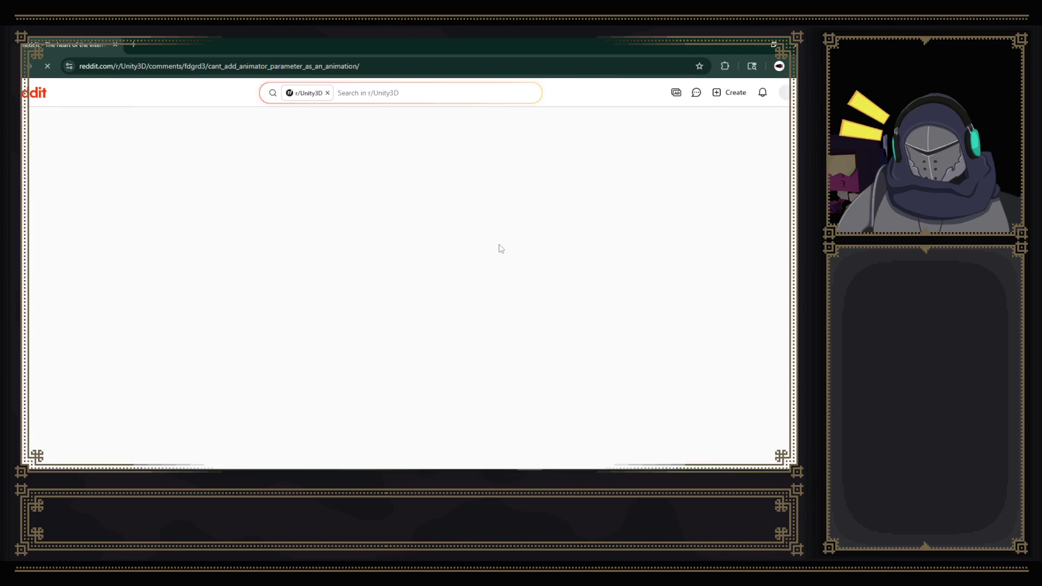
{"action": "scroll", "coordinate": [391, 210], "scroll_direction": "down", "scroll_amount": 2}
{"action": "mouse_move", "coordinate": [391, 383]}
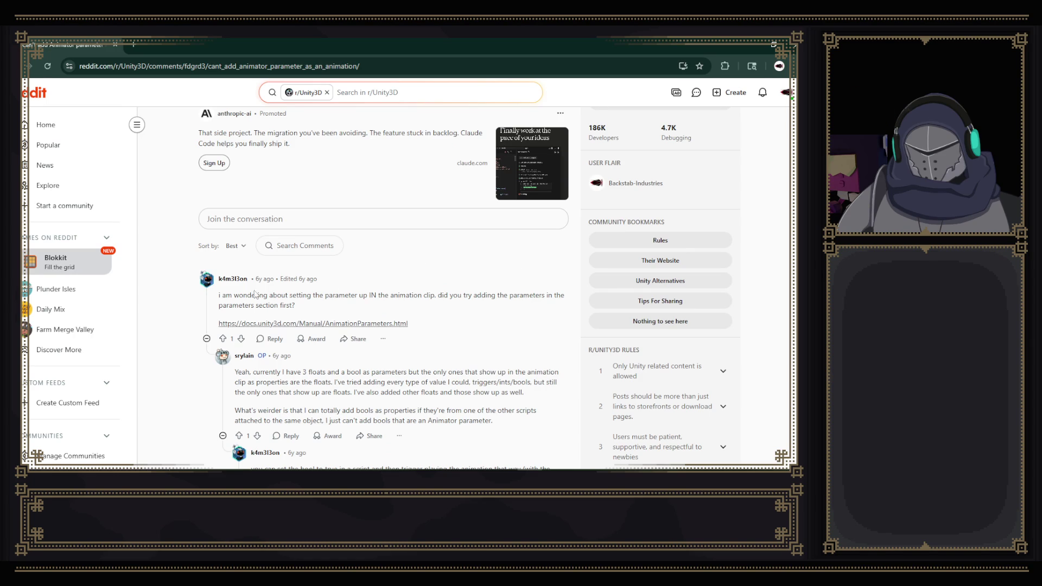
- Read the Reddit replies about setting Animator bools from a script rather than in the clip
{"action": "left_click_drag", "start_coordinate": [219, 294], "coordinate": [552, 296]}
{"action": "left_click_drag", "start_coordinate": [220, 301], "coordinate": [295, 306]}
{"action": "left_click", "coordinate": [294, 306]}
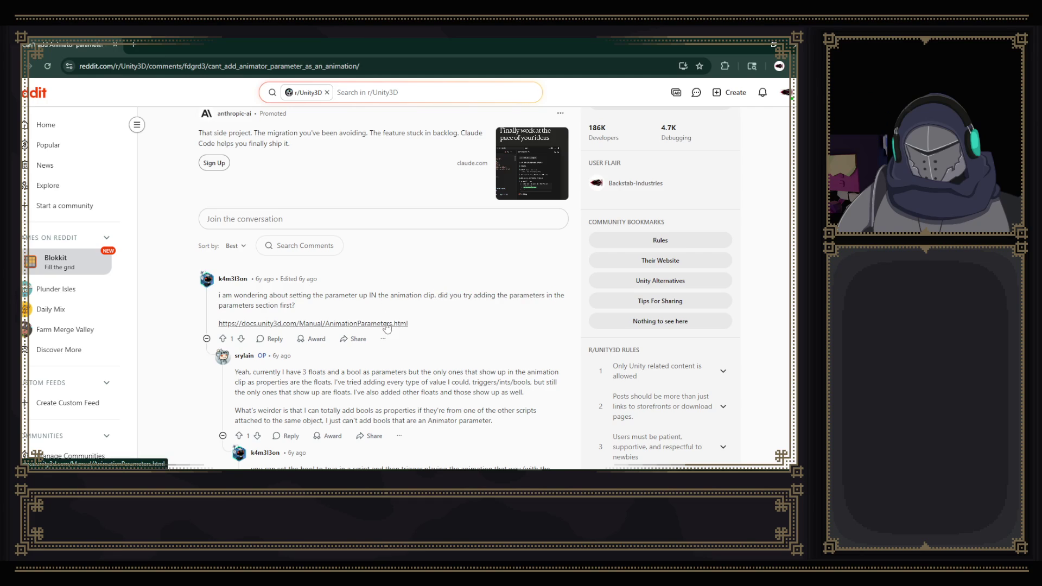
{"action": "scroll", "coordinate": [438, 298], "scroll_direction": "down", "scroll_amount": 2}
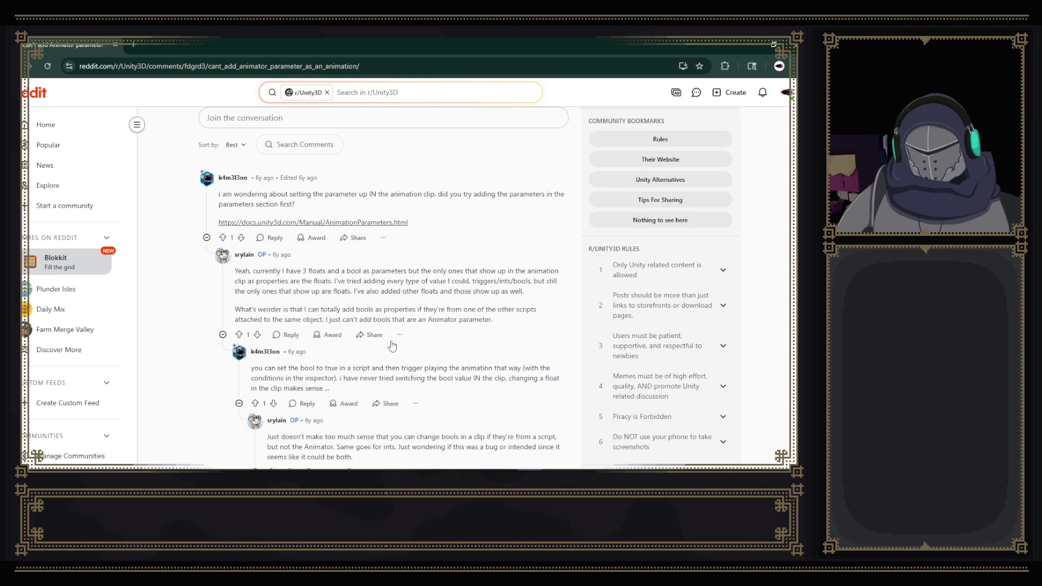
{"action": "left_click_drag", "start_coordinate": [249, 367], "coordinate": [489, 368]}
{"action": "left_click", "coordinate": [402, 367]}
{"action": "left_click", "coordinate": [414, 373]}
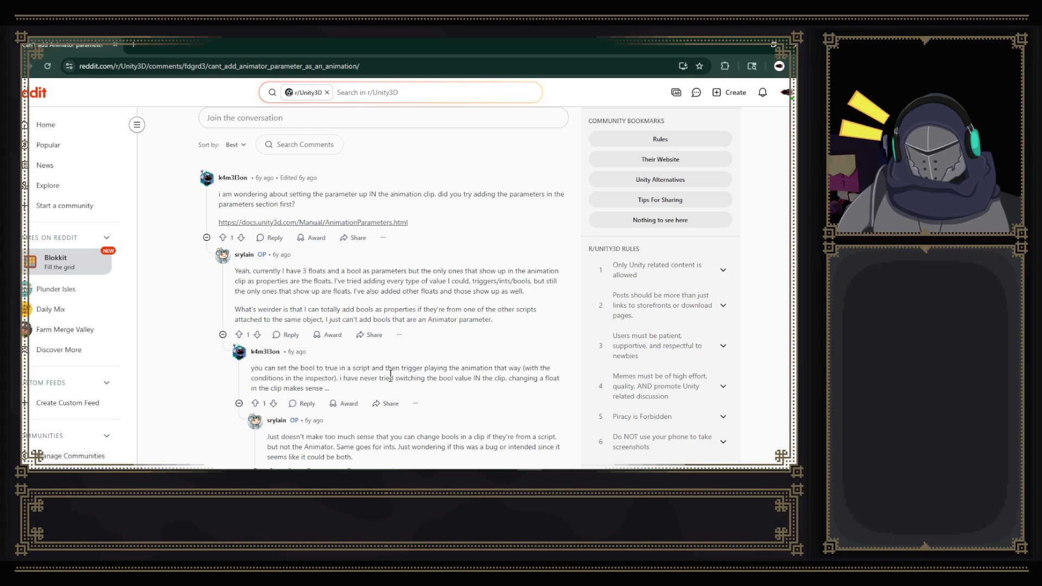
{"action": "left_click_drag", "start_coordinate": [254, 379], "coordinate": [338, 379]}
{"action": "left_click", "coordinate": [342, 378]}
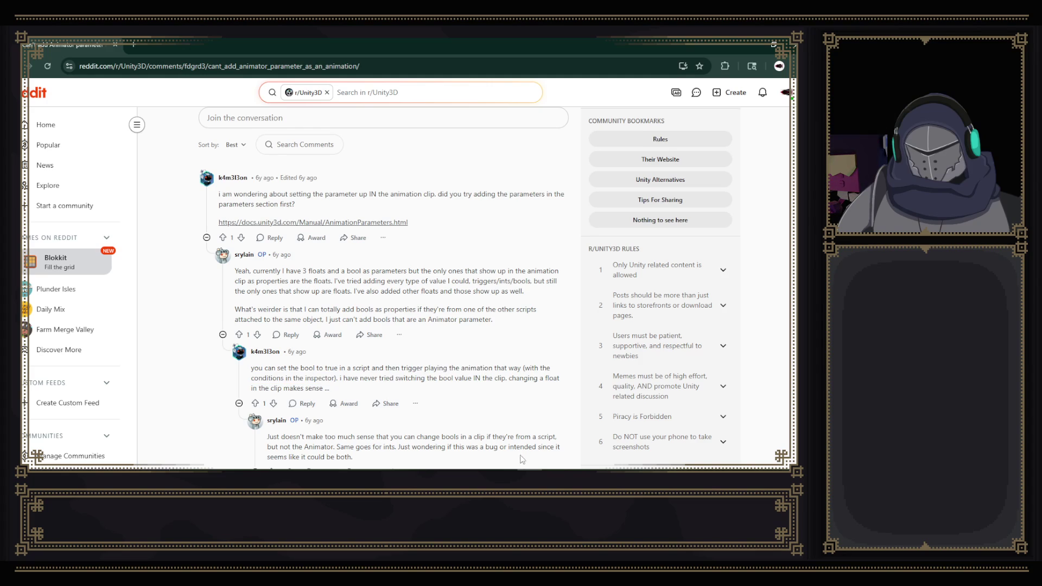
- Switch through Visual Studio back to the Unity editor
{"action": "key", "text": "alt+Tab"}
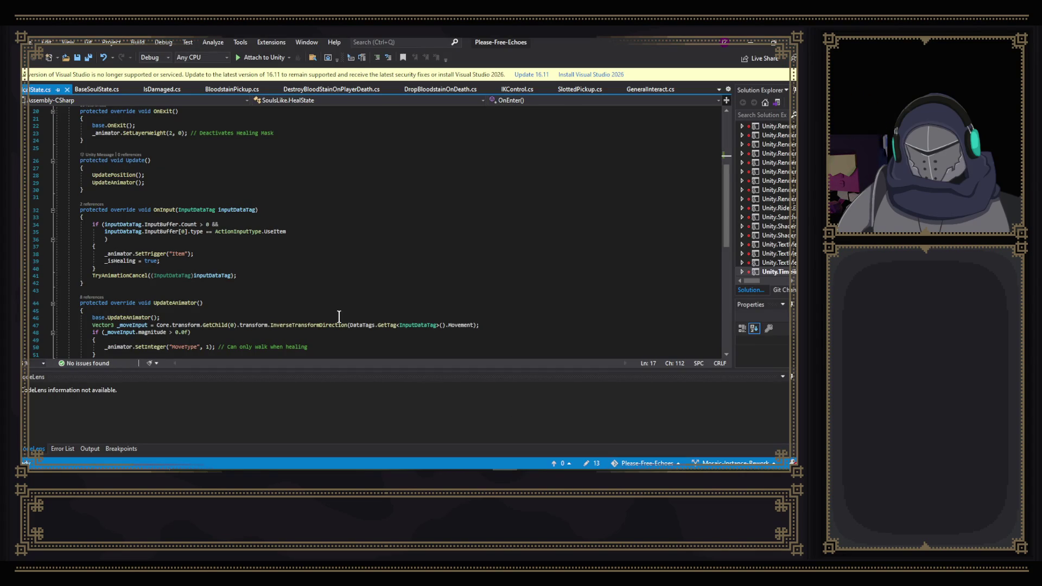
{"action": "key", "text": "alt+Tab"}
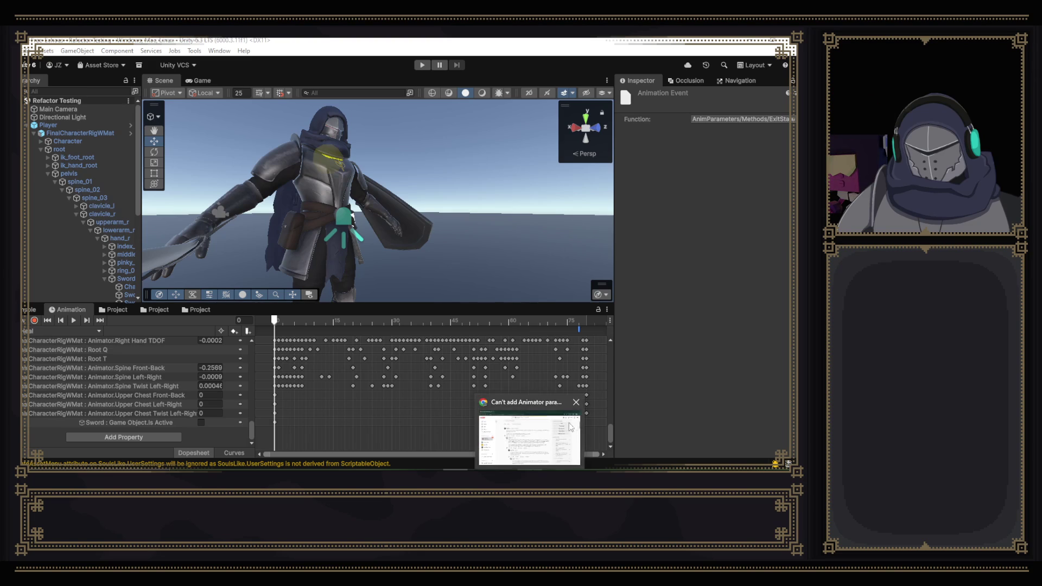
{"action": "left_click", "coordinate": [580, 401]}
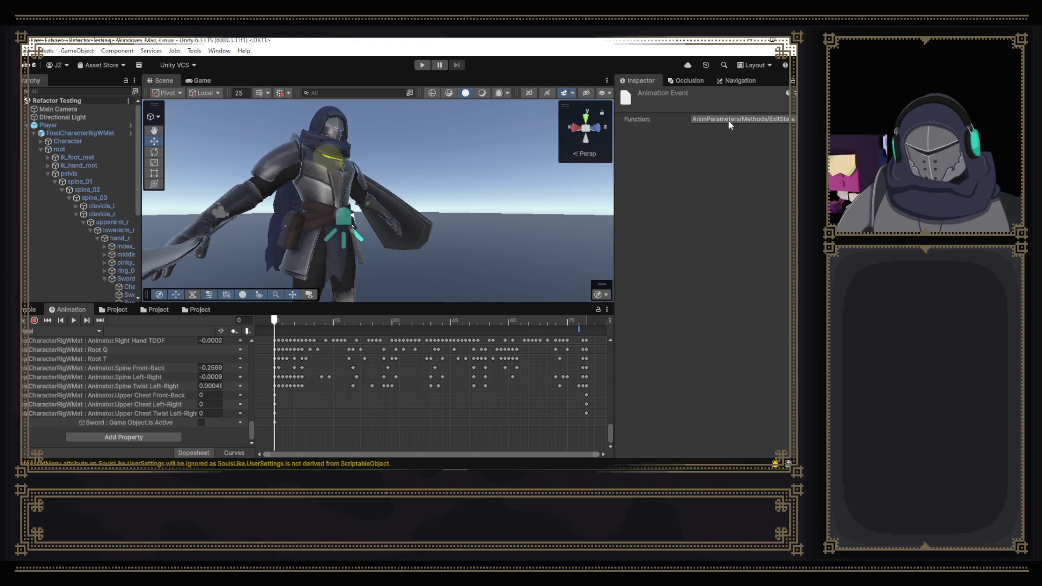
{"action": "left_click", "coordinate": [754, 120]}
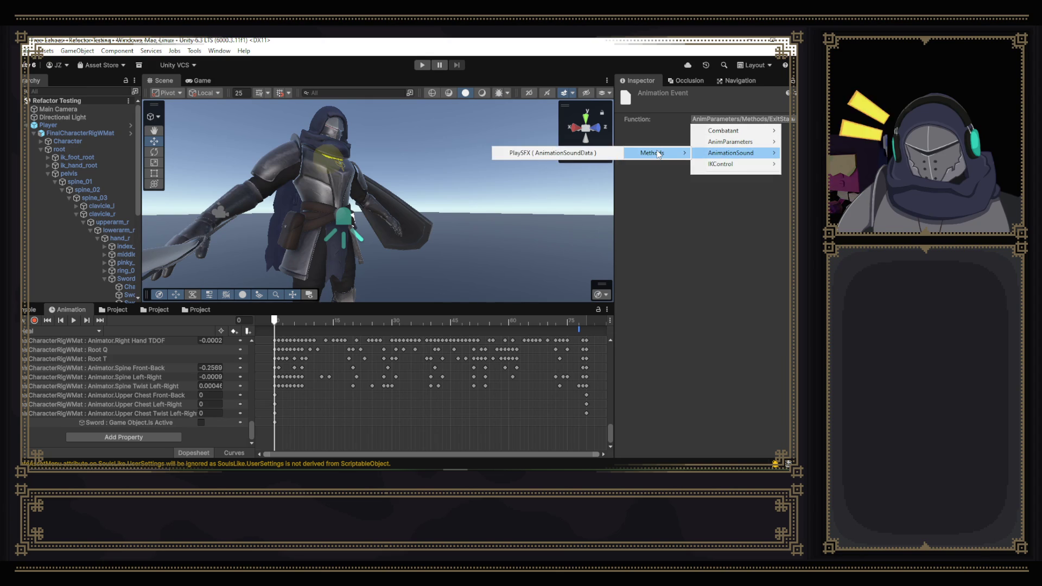
{"action": "mouse_move", "coordinate": [731, 142]}
{"action": "mouse_move", "coordinate": [651, 153]}
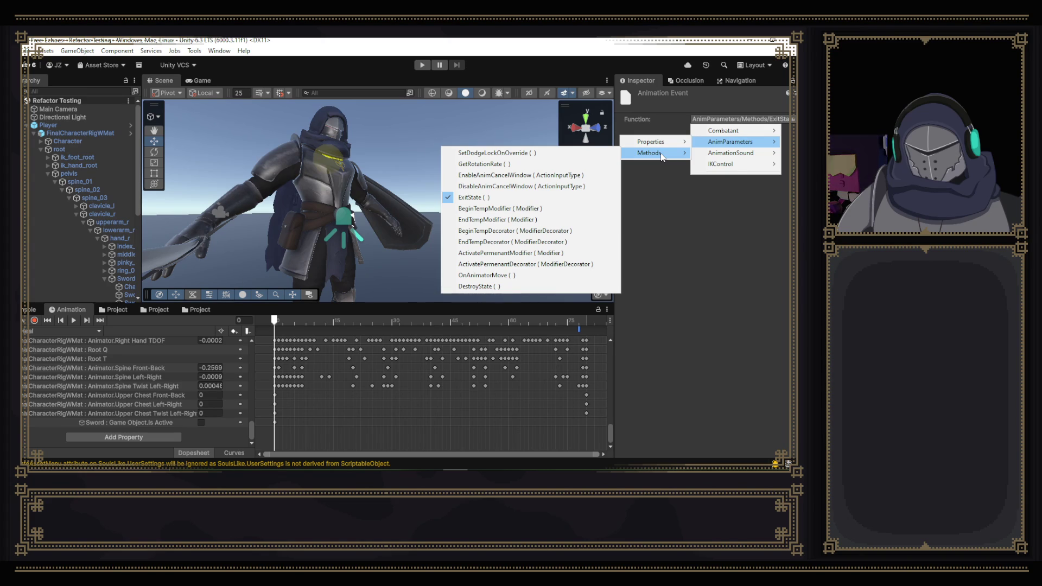
{"action": "left_click", "coordinate": [699, 211]}
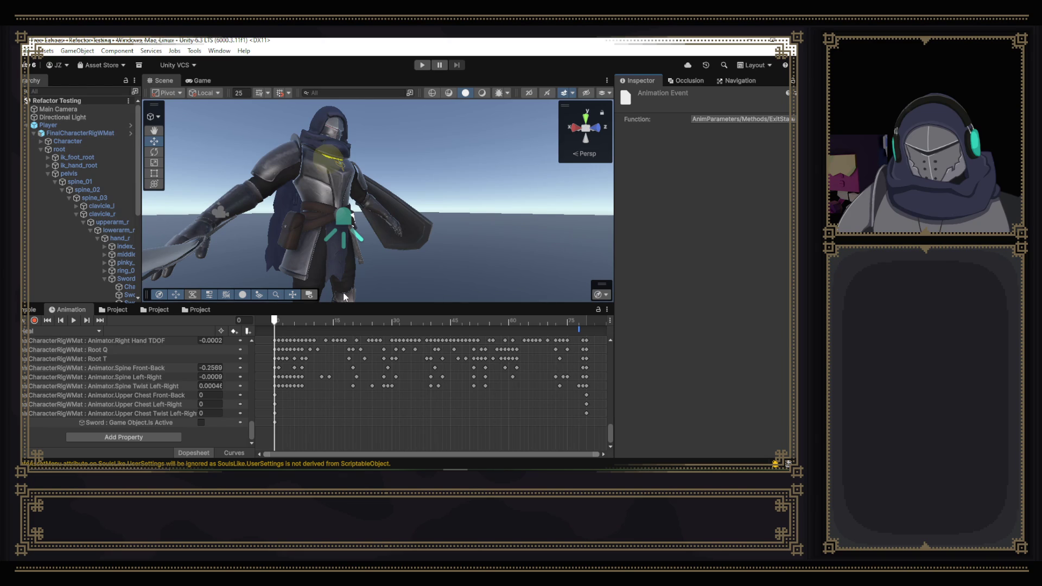
- Scrub the heal clip to frame 64 and add an animation event there
{"action": "left_click", "coordinate": [429, 326]}
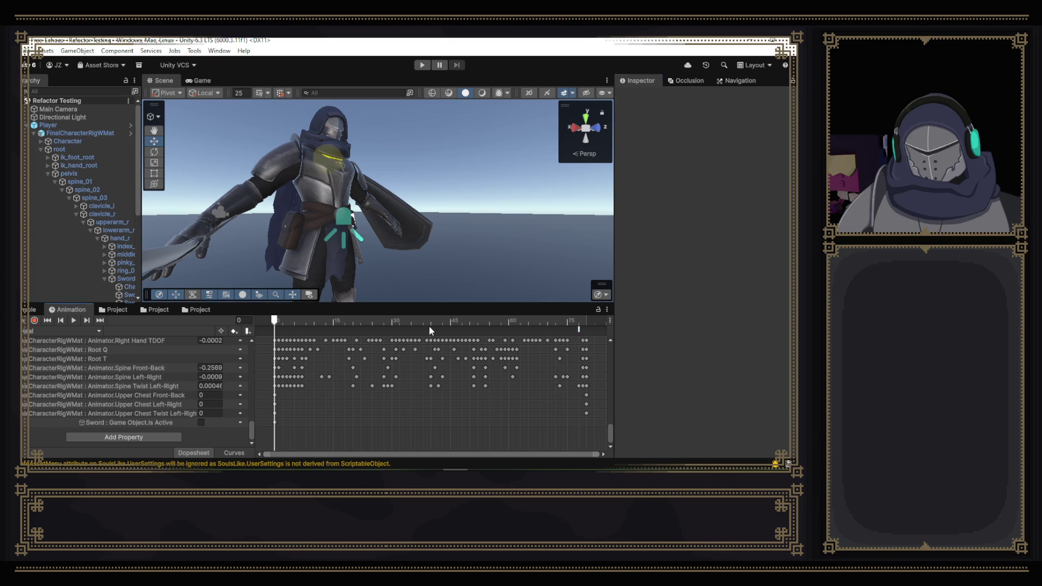
{"action": "left_click", "coordinate": [466, 322]}
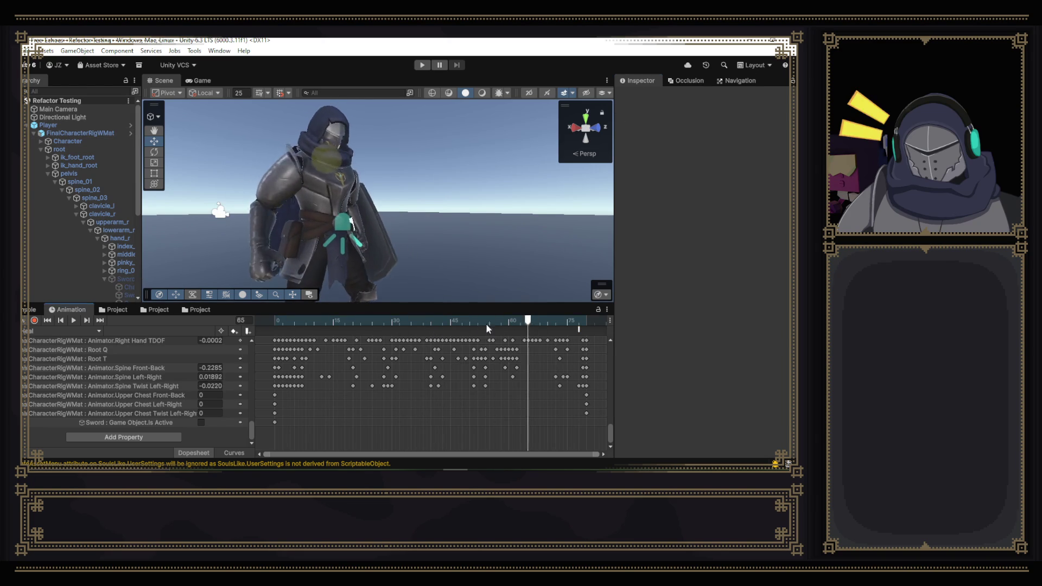
{"action": "left_click_drag", "start_coordinate": [466, 324], "coordinate": [526, 325]}
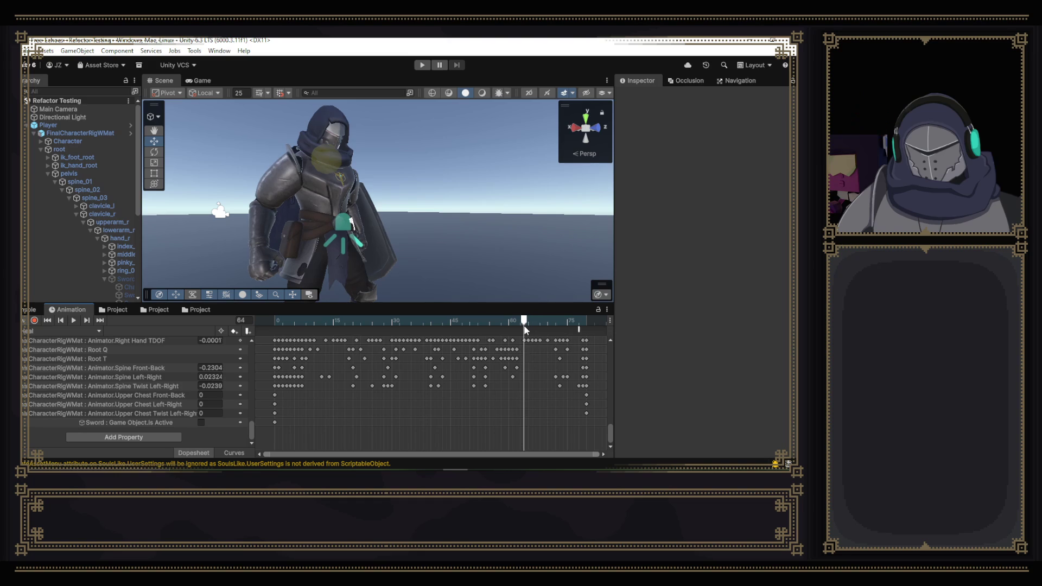
{"action": "right_click", "coordinate": [526, 329]}
{"action": "left_click", "coordinate": [569, 339]}
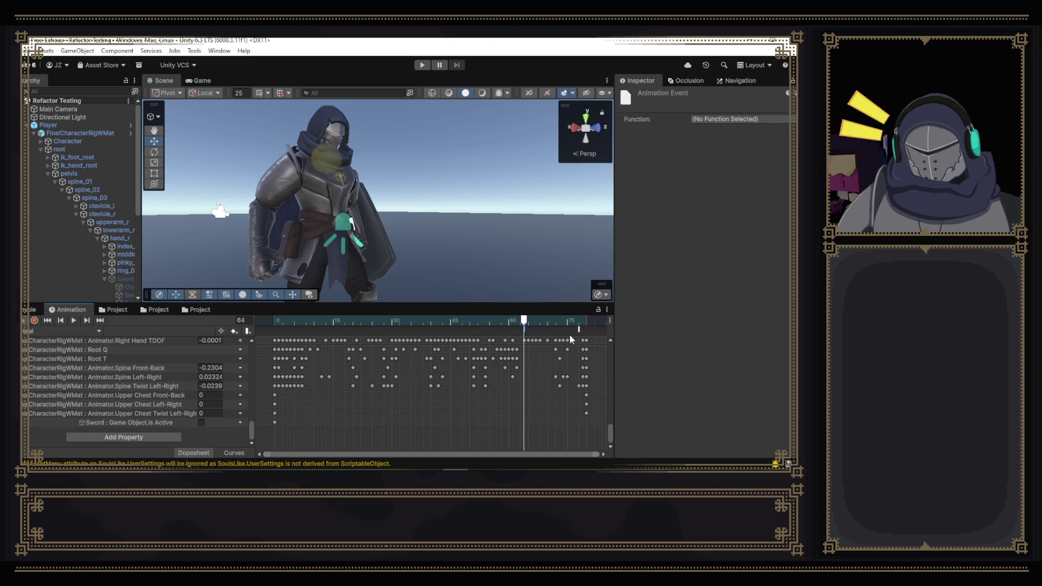
- Set the event's function to AnimParameters EnableAnimCancelWindow with enum Dodge
{"action": "left_click", "coordinate": [724, 119]}
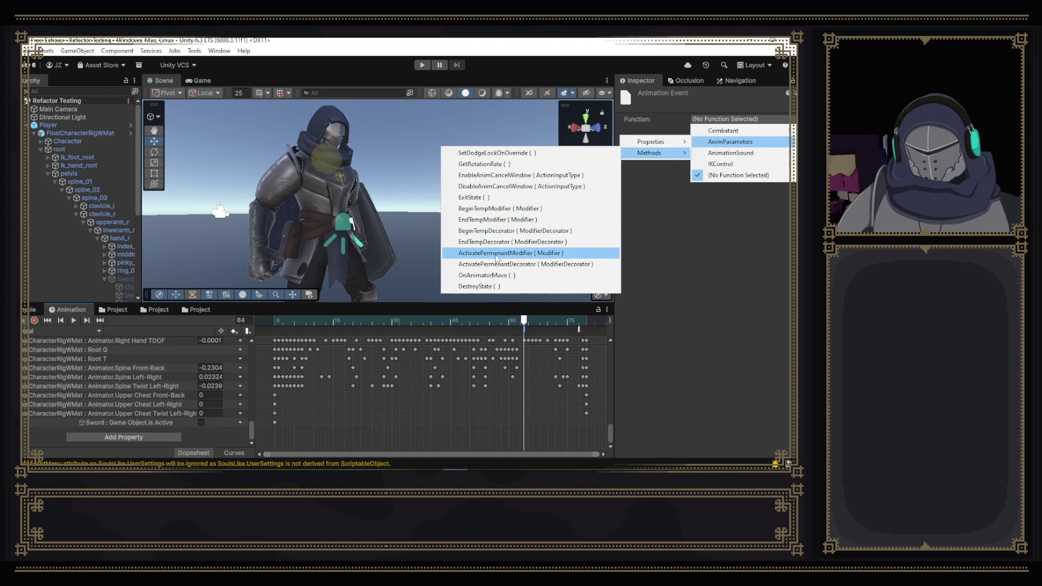
{"action": "left_click", "coordinate": [510, 176]}
{"action": "left_click", "coordinate": [716, 143]}
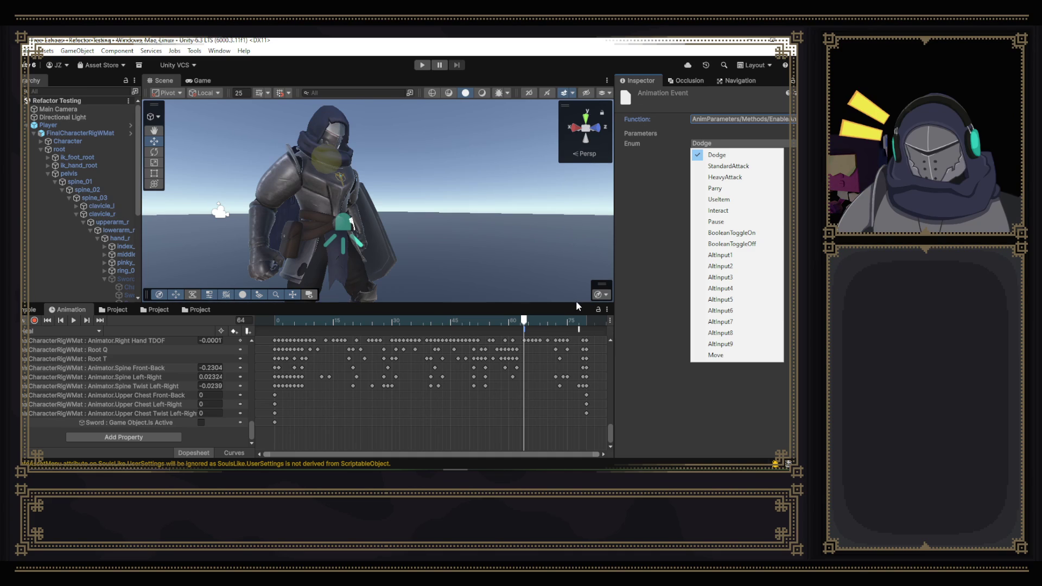
{"action": "key", "text": "Escape"}
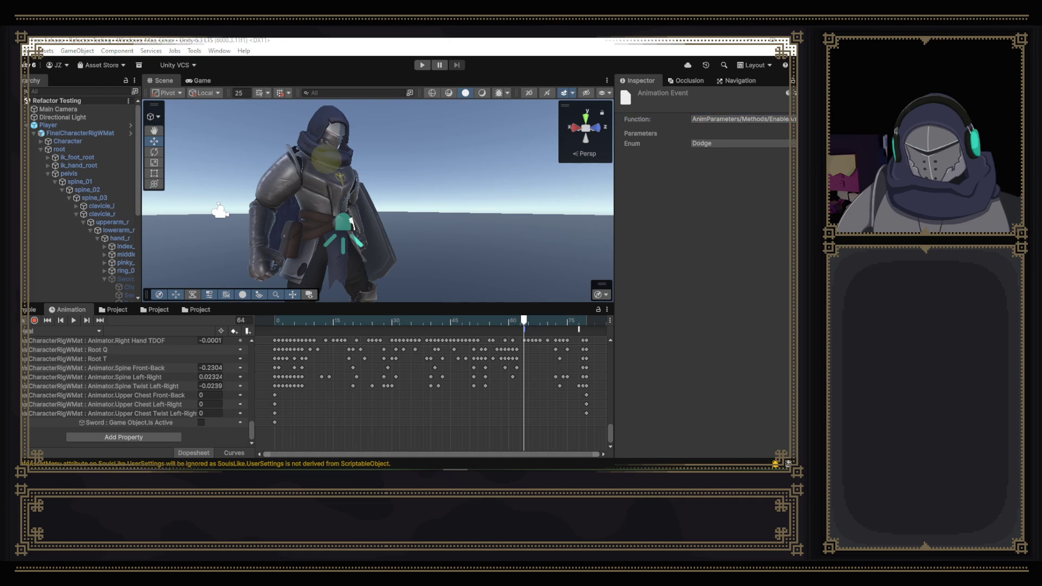
{"action": "left_click", "coordinate": [237, 83]}
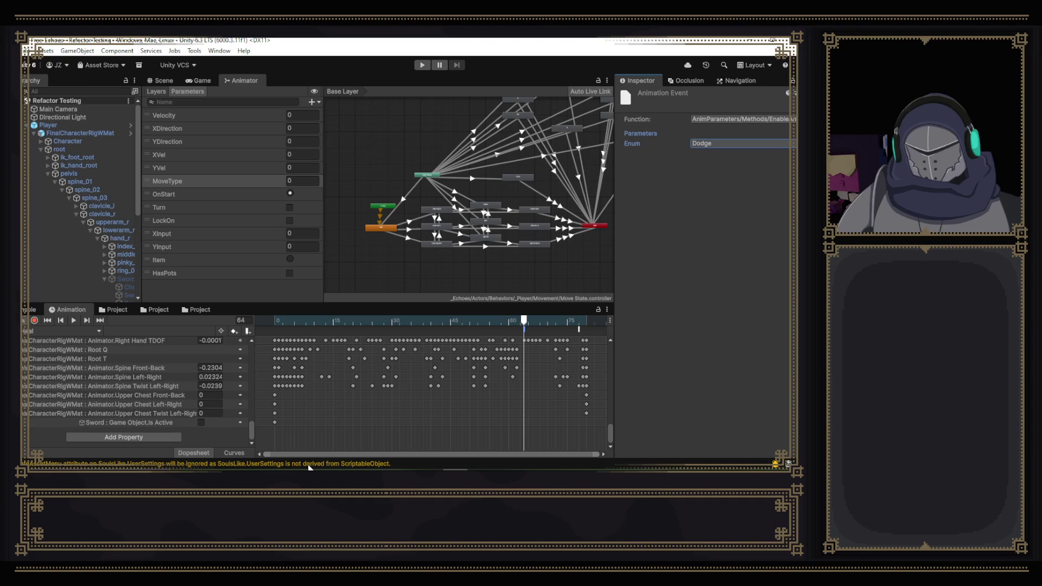
- Give the Animation window more height and scrub the heal clip preview to frame 66
{"action": "left_click", "coordinate": [418, 305]}
{"action": "left_click_drag", "start_coordinate": [417, 305], "coordinate": [418, 294]}
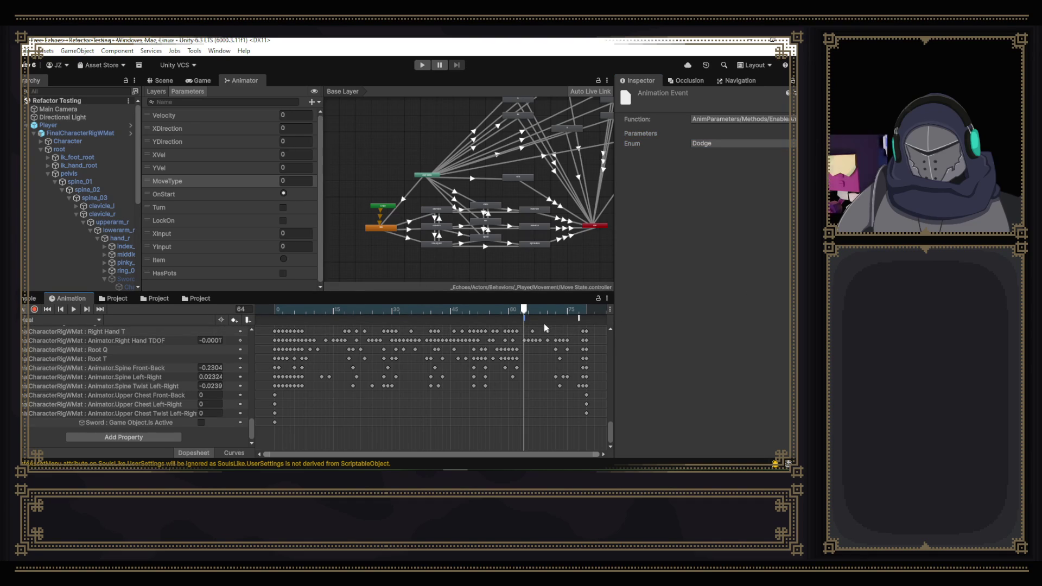
{"action": "left_click", "coordinate": [529, 311]}
{"action": "left_click_drag", "start_coordinate": [529, 312], "coordinate": [533, 313]}
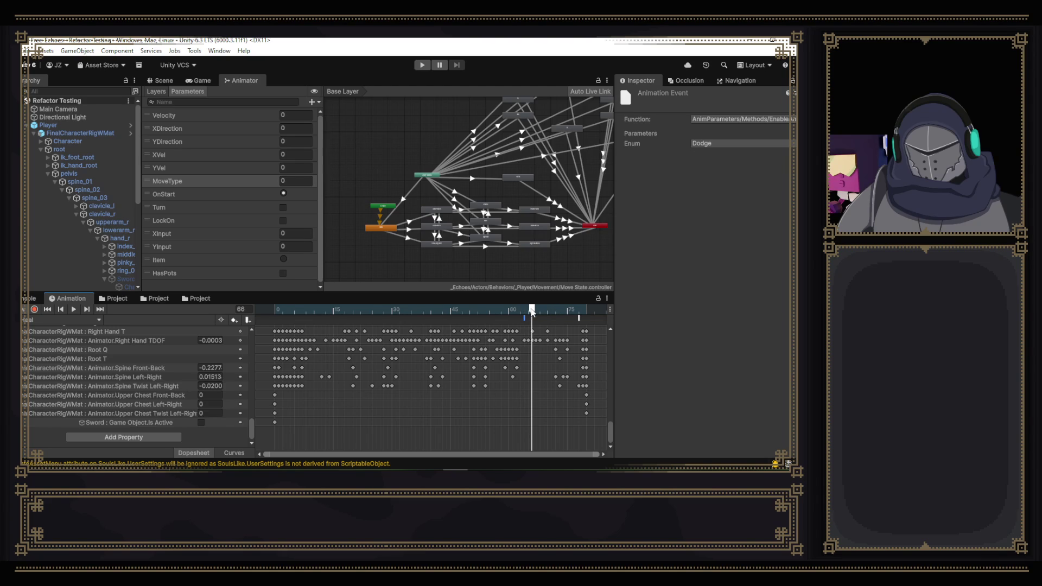
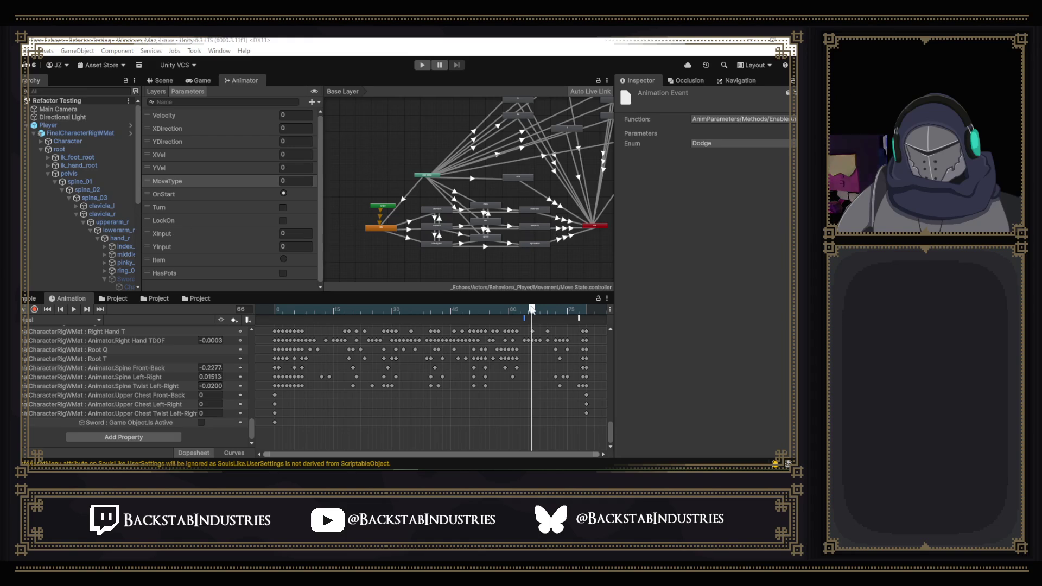
- Add a new animation event on the clip timeline at frame 70
{"action": "left_click_drag", "start_coordinate": [531, 311], "coordinate": [550, 319]}
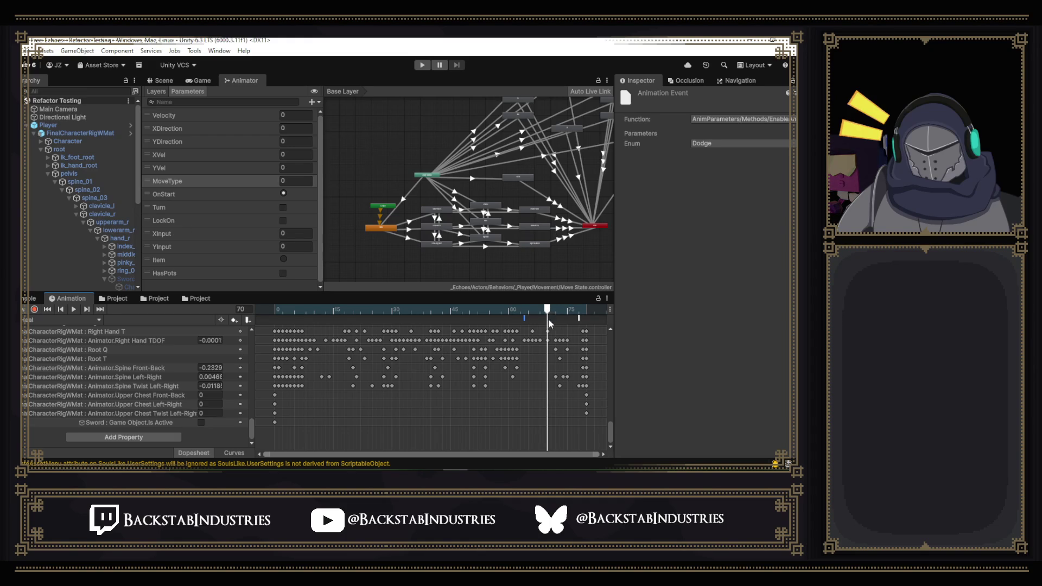
{"action": "right_click", "coordinate": [549, 319]}
{"action": "left_click", "coordinate": [574, 325]}
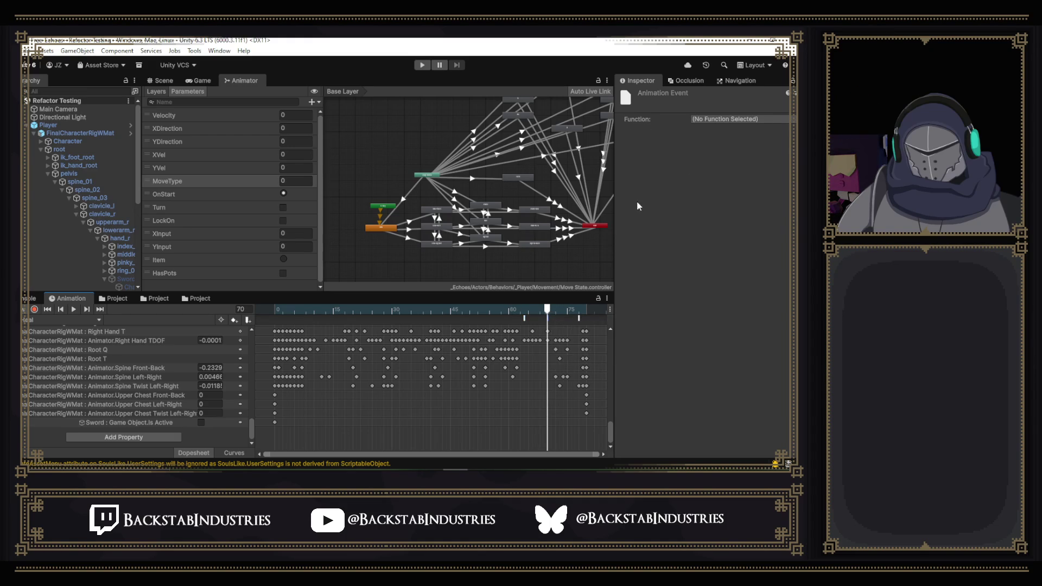
- Set the event's function to AnimParameters' ActivatePermenantModifier after browsing the Combatant methods
{"action": "left_click", "coordinate": [732, 120]}
{"action": "mouse_move", "coordinate": [723, 131]}
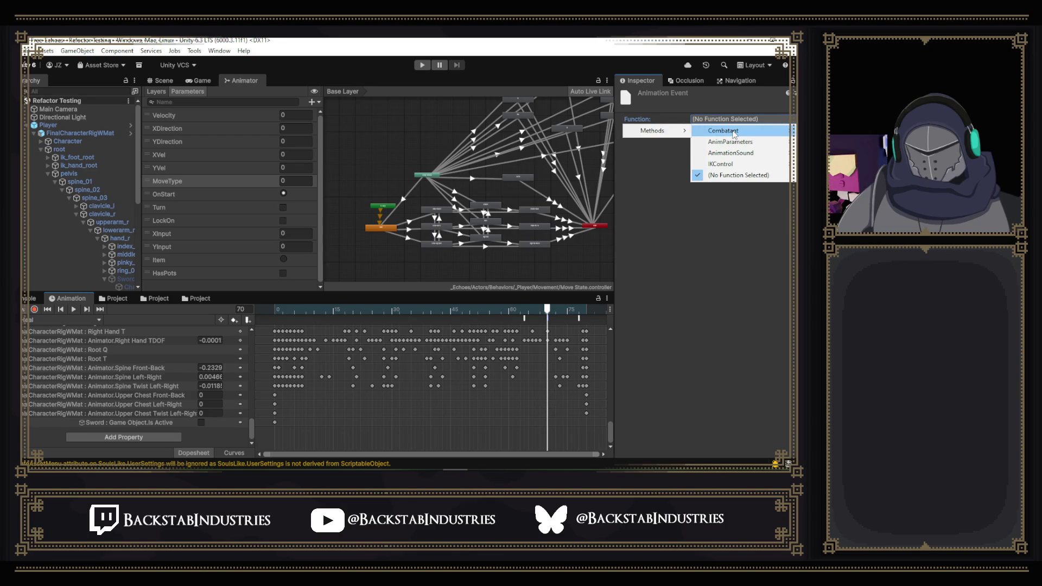
{"action": "left_click", "coordinate": [707, 135]}
{"action": "mouse_move", "coordinate": [651, 130]}
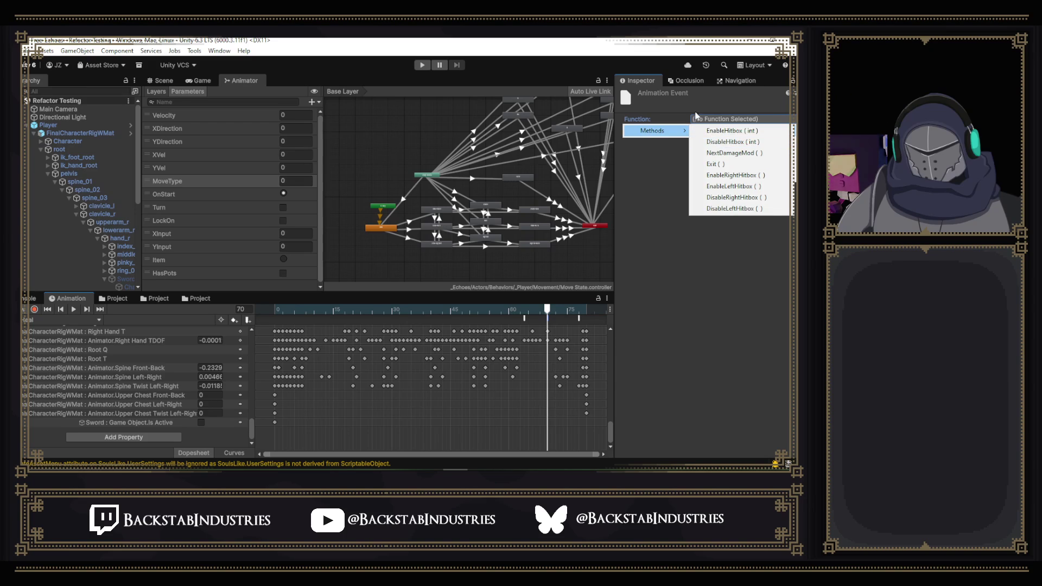
{"action": "left_click", "coordinate": [698, 118]}
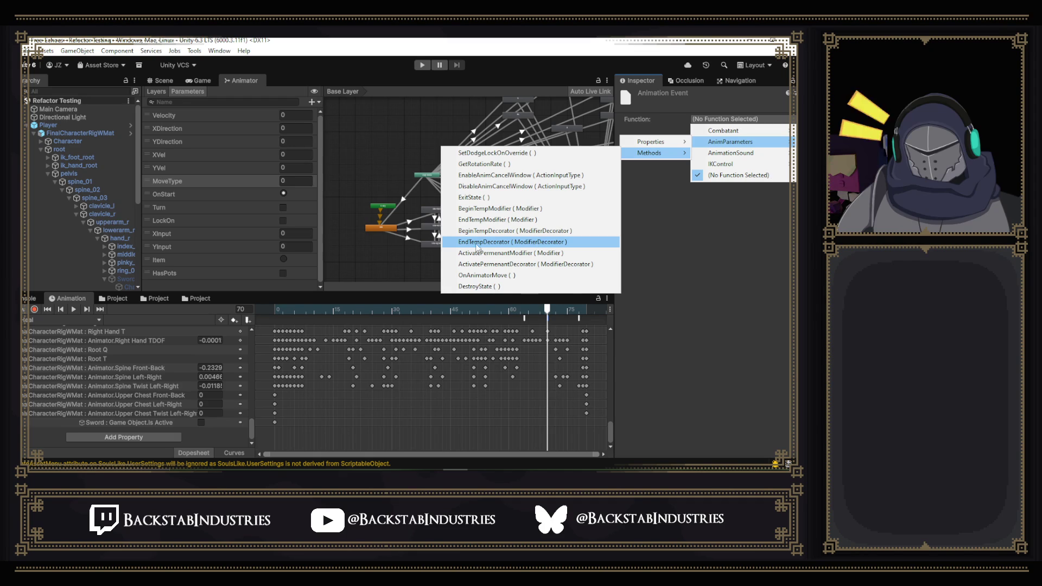
{"action": "left_click", "coordinate": [538, 253]}
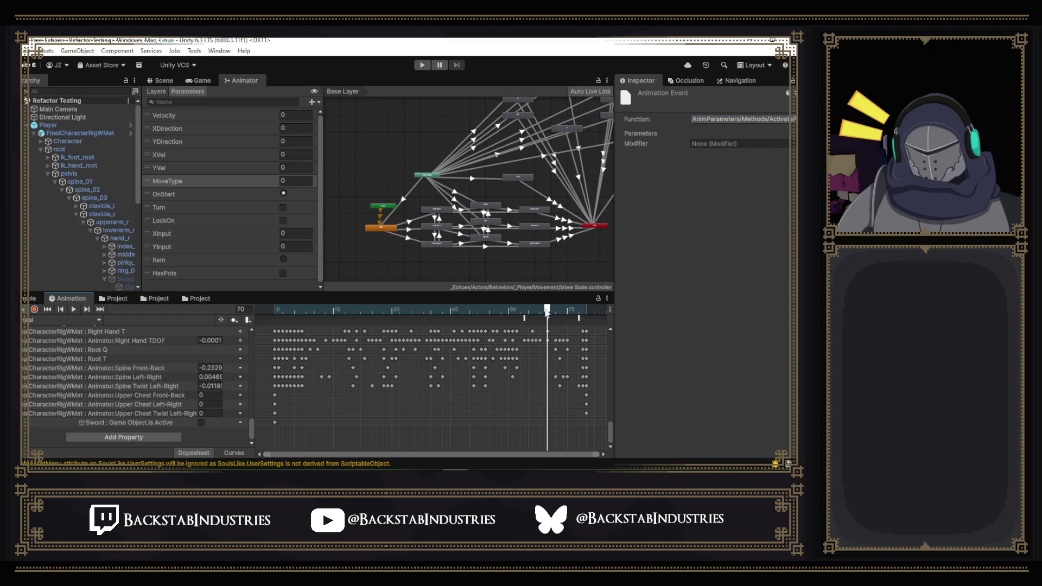
- Scrub back to frame 61, leave the event function unchanged, and move the playhead to frame 66
{"action": "left_click_drag", "start_coordinate": [546, 317], "coordinate": [537, 318]}
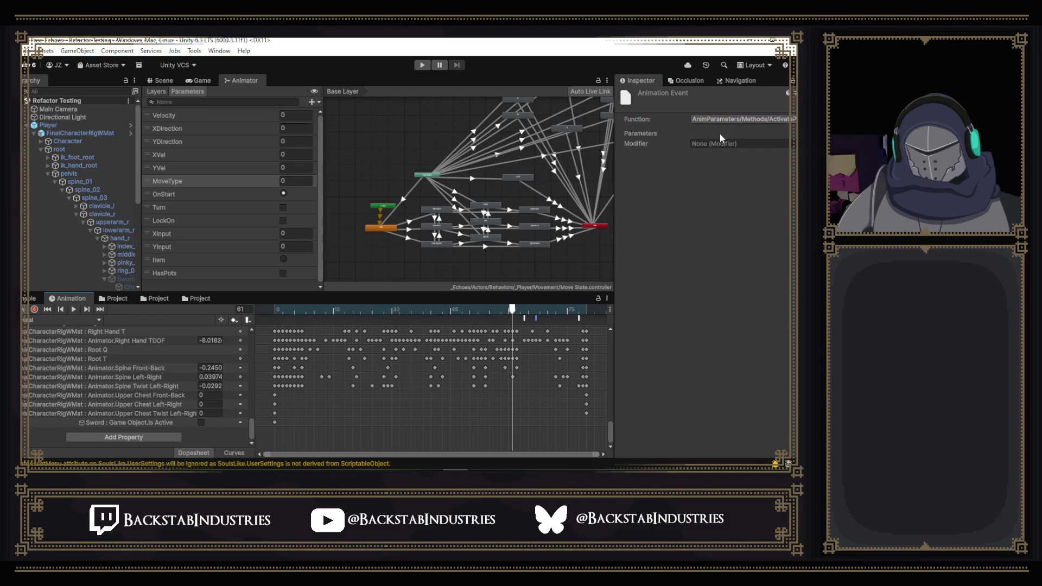
{"action": "left_click", "coordinate": [733, 119]}
{"action": "left_click", "coordinate": [633, 150]}
{"action": "left_click", "coordinate": [533, 309]}
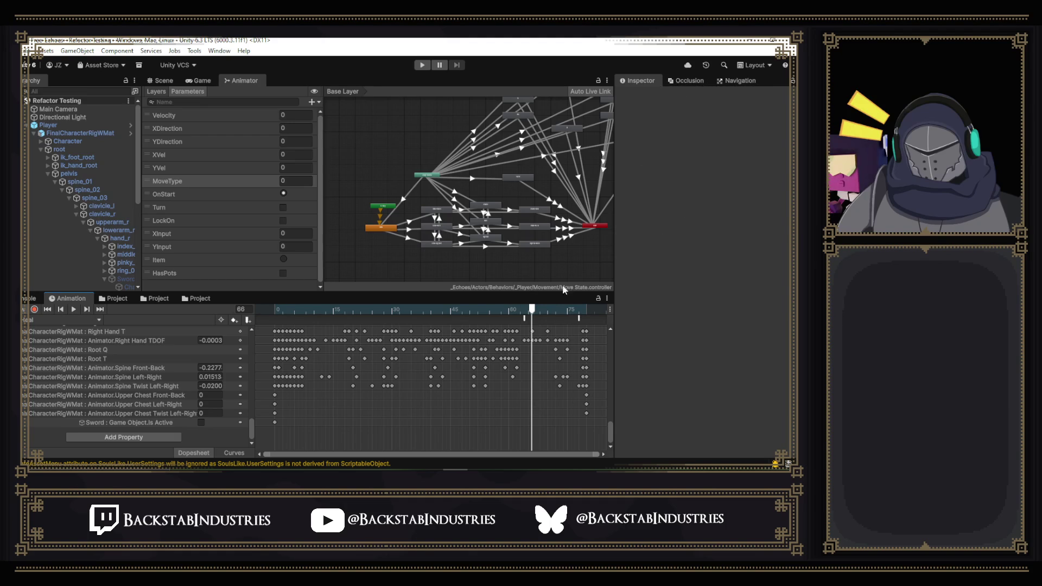
- Add an animation event at frame 66 calling an AnimParameters method
{"action": "right_click", "coordinate": [534, 324]}
{"action": "left_click", "coordinate": [548, 328]}
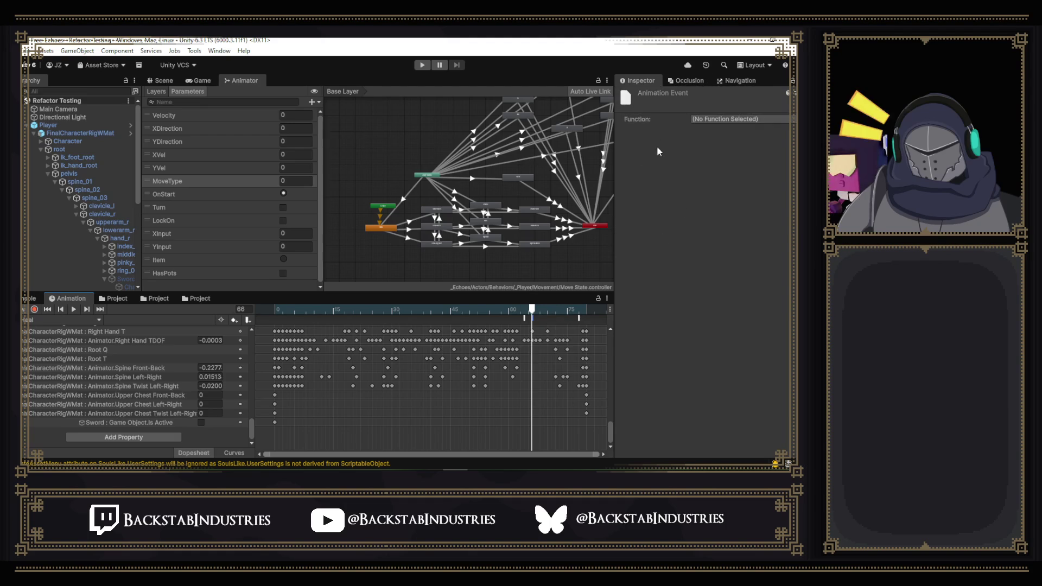
{"action": "left_click", "coordinate": [725, 119]}
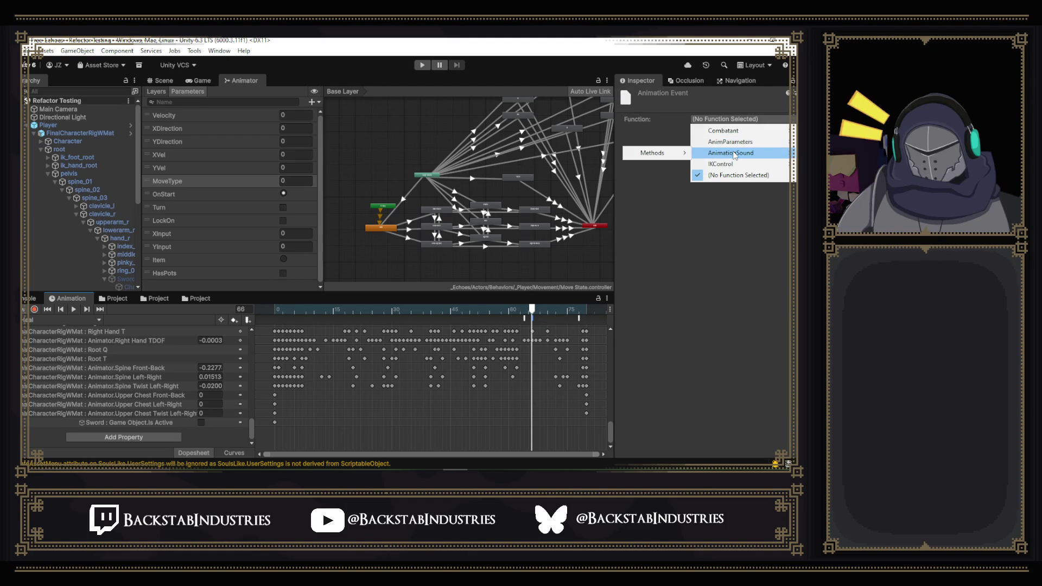
{"action": "mouse_move", "coordinate": [730, 142]}
{"action": "mouse_move", "coordinate": [650, 152]}
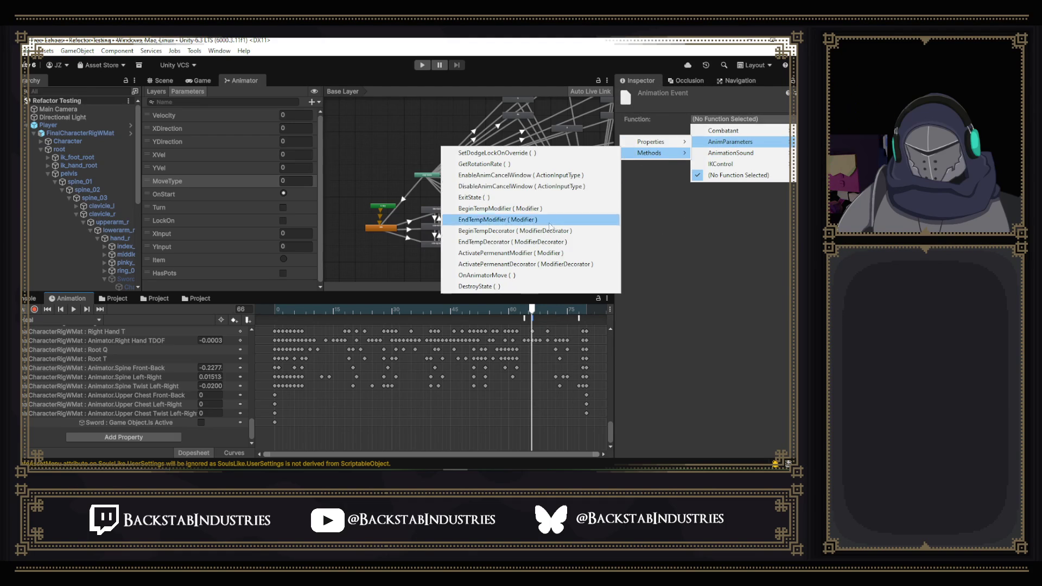
{"action": "left_click", "coordinate": [540, 252]}
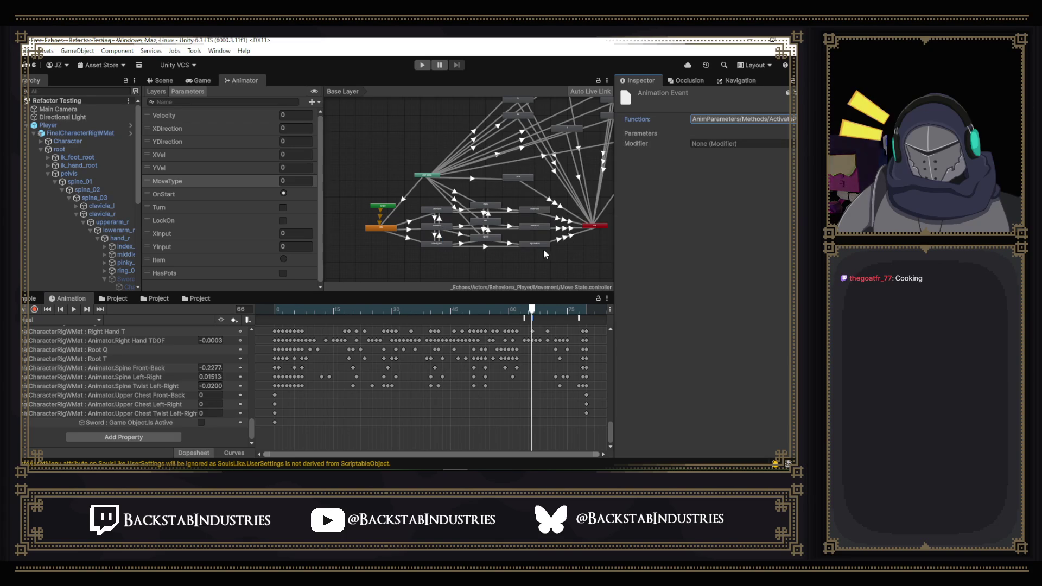
{"action": "left_click", "coordinate": [533, 319]}
- Add another event at the playhead calling EnableAnimCancelWindow with input type StandardAttack
{"action": "right_click", "coordinate": [533, 318]}
{"action": "left_click", "coordinate": [569, 325]}
{"action": "left_click", "coordinate": [720, 118]}
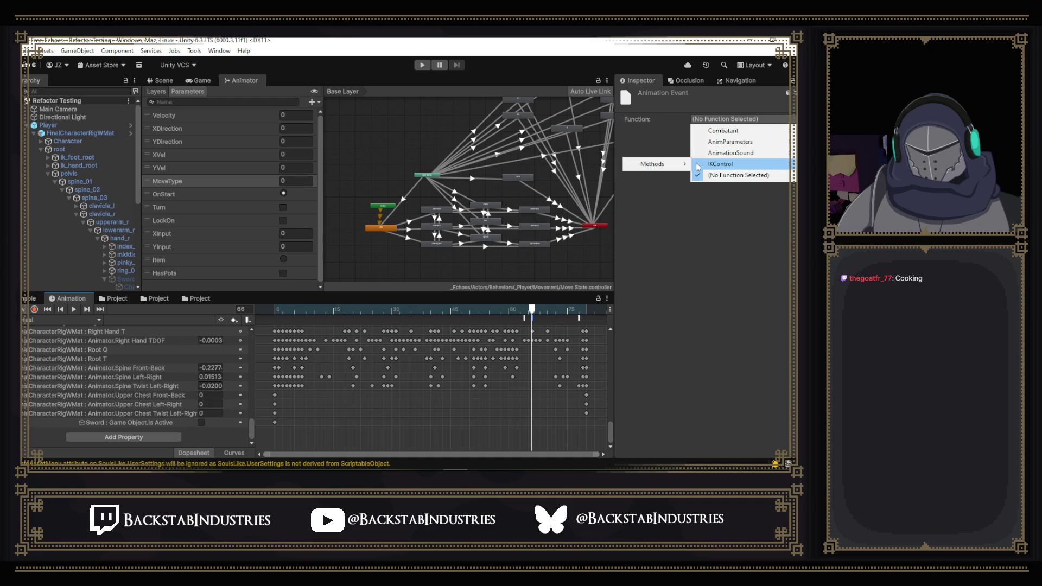
{"action": "mouse_move", "coordinate": [729, 142]}
{"action": "mouse_move", "coordinate": [650, 152]}
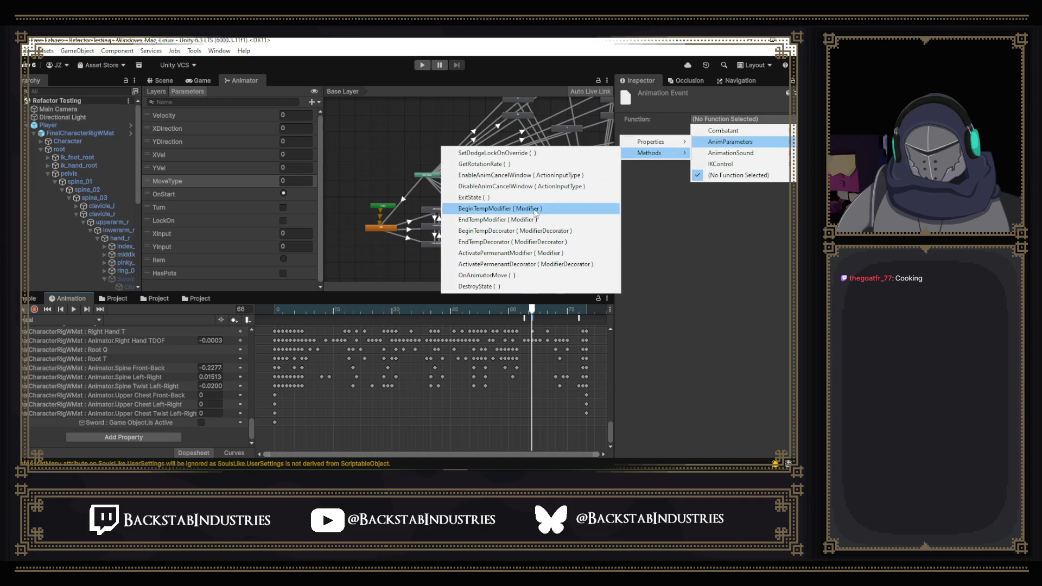
{"action": "left_click", "coordinate": [553, 175]}
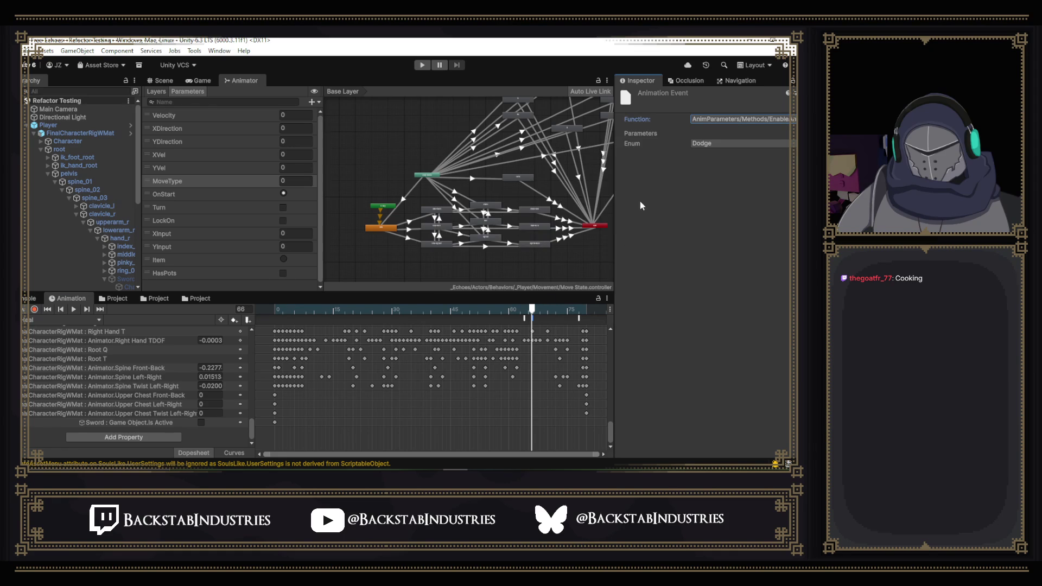
{"action": "left_click", "coordinate": [707, 144]}
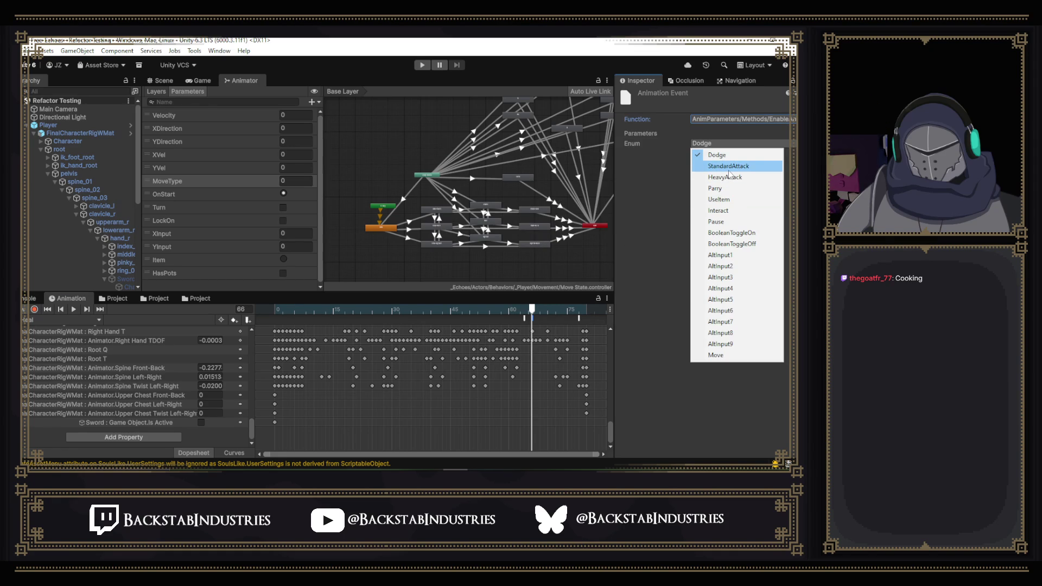
{"action": "left_click", "coordinate": [729, 168]}
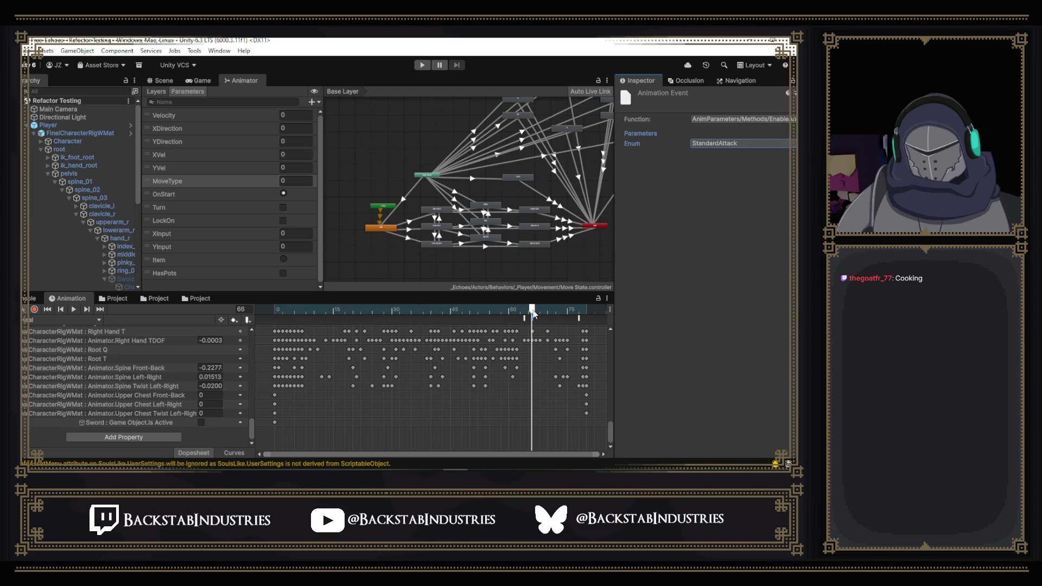
- Change the frame-68 cancel-window event's input to HeavyAttack, check the timing, and switch to GitHub Desktop
{"action": "left_click", "coordinate": [538, 311]}
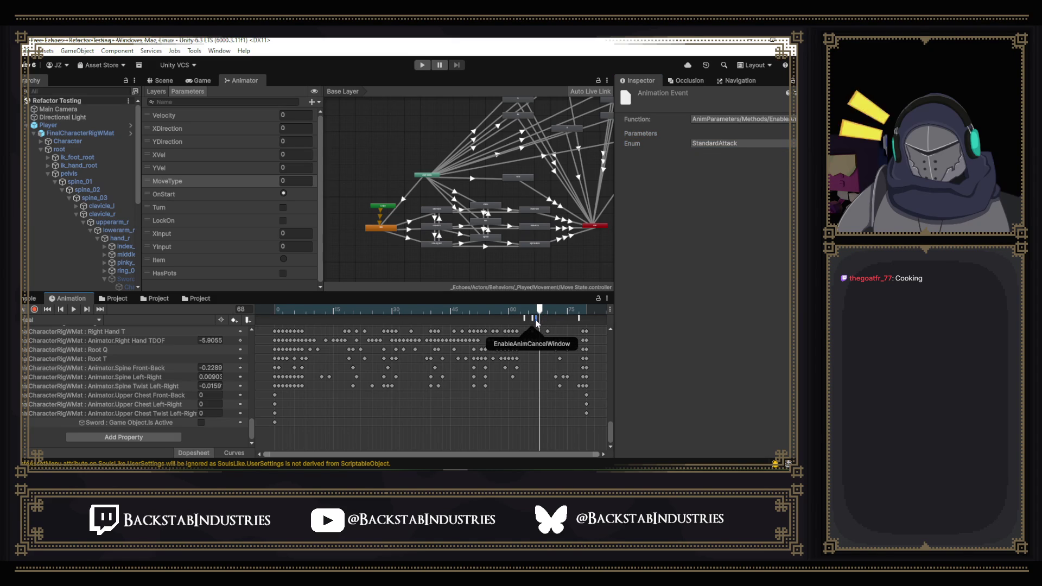
{"action": "left_click", "coordinate": [718, 144]}
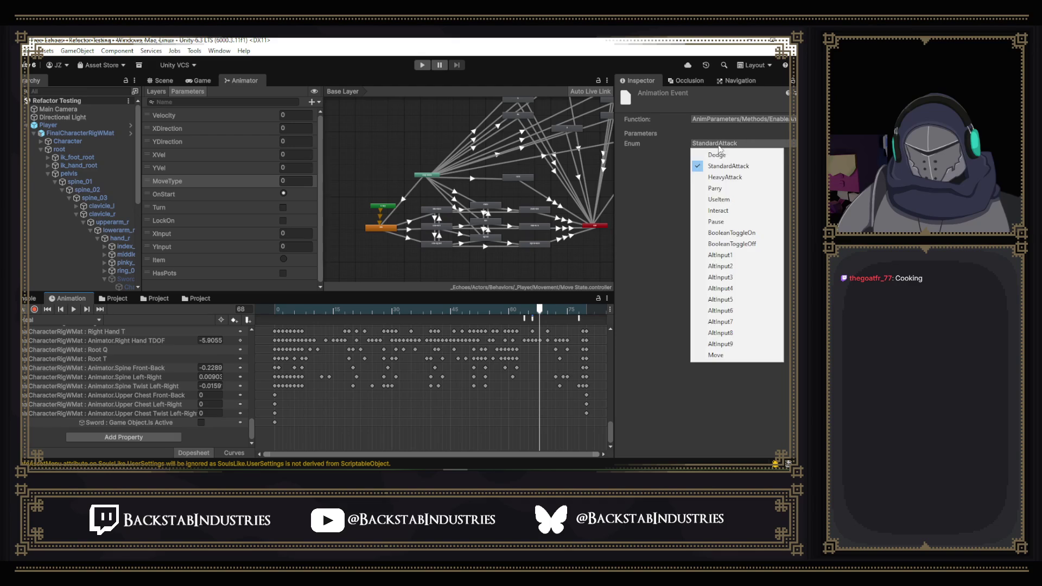
{"action": "left_click", "coordinate": [721, 177]}
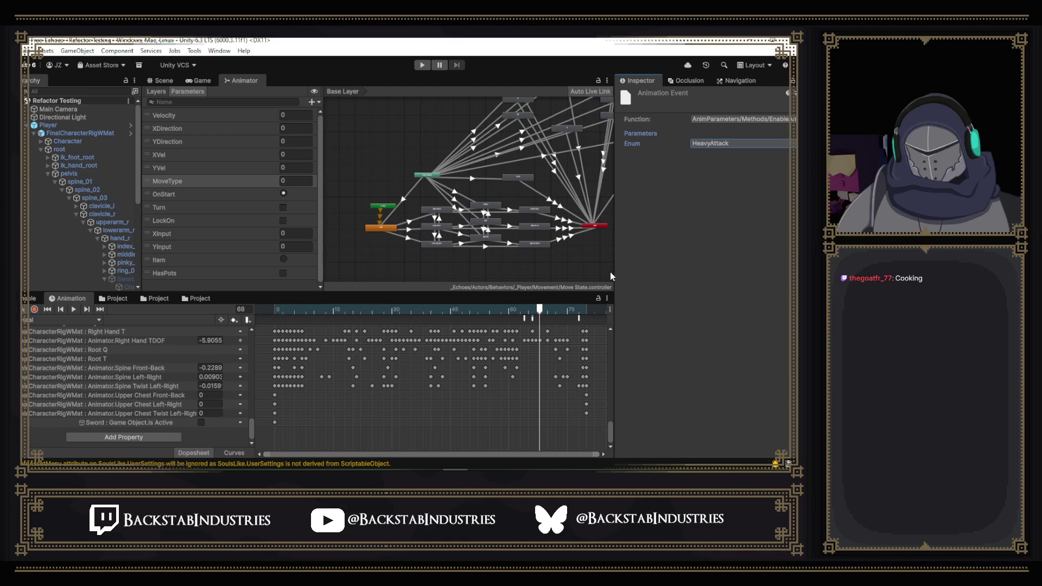
{"action": "left_click_drag", "start_coordinate": [541, 308], "coordinate": [511, 291]}
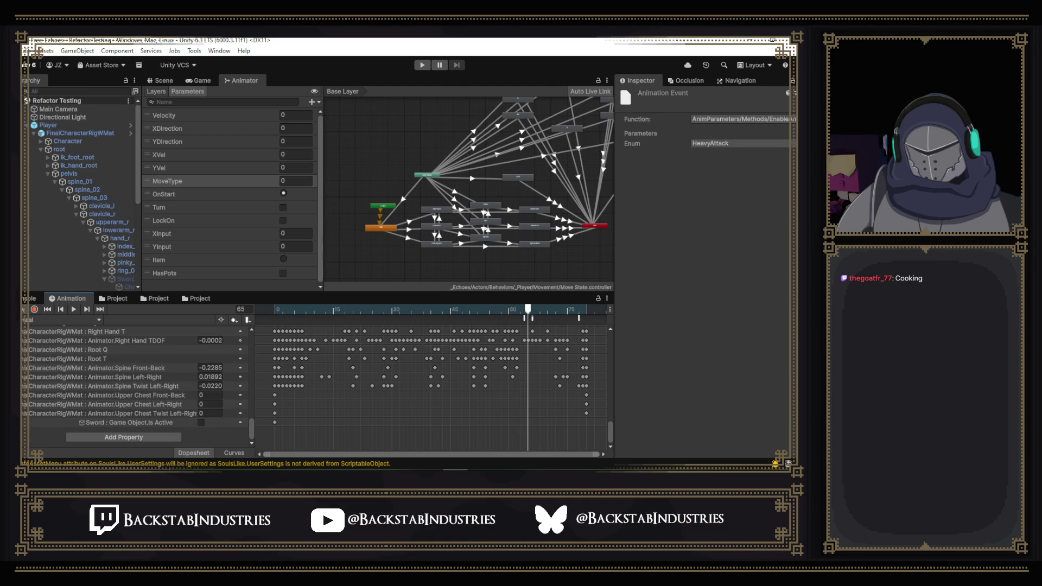
{"action": "key", "text": "alt+Tab"}
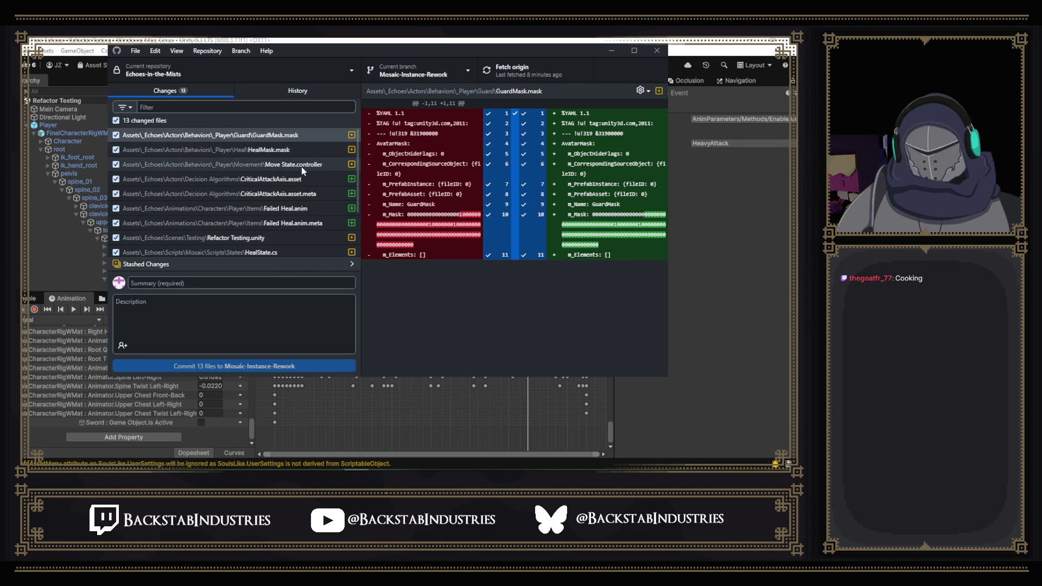
{"action": "scroll", "coordinate": [302, 166], "scroll_direction": "down", "scroll_amount": 3}
{"action": "scroll", "coordinate": [218, 166], "scroll_direction": "up", "scroll_amount": 3}
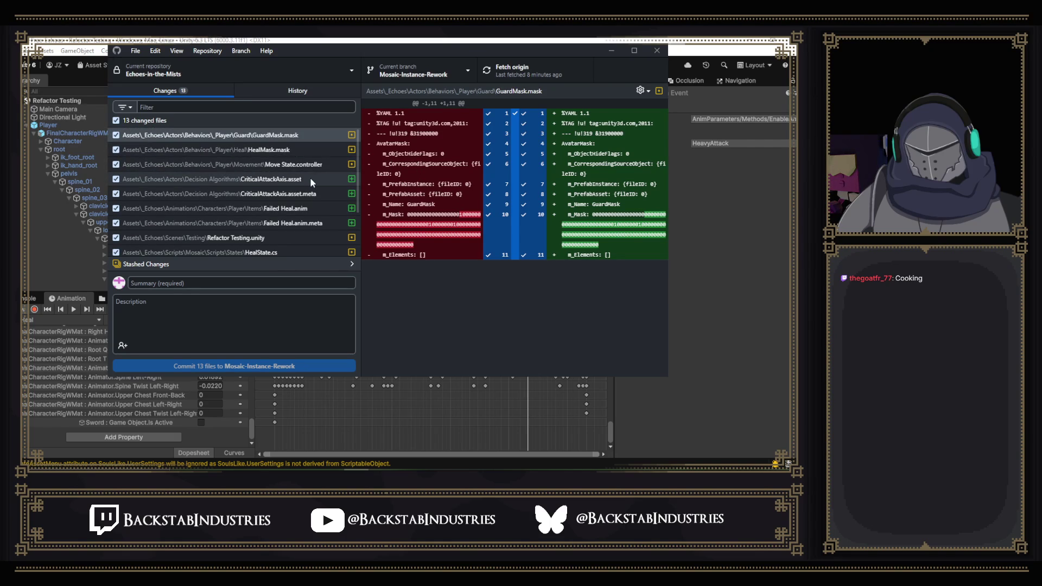
- Exclude the CriticalAttackAxis, DF, LF, EdgeVignette and HealthBarGlow files from the commit
{"action": "left_click", "coordinate": [115, 179]}
{"action": "scroll", "coordinate": [268, 184], "scroll_direction": "down", "scroll_amount": 3}
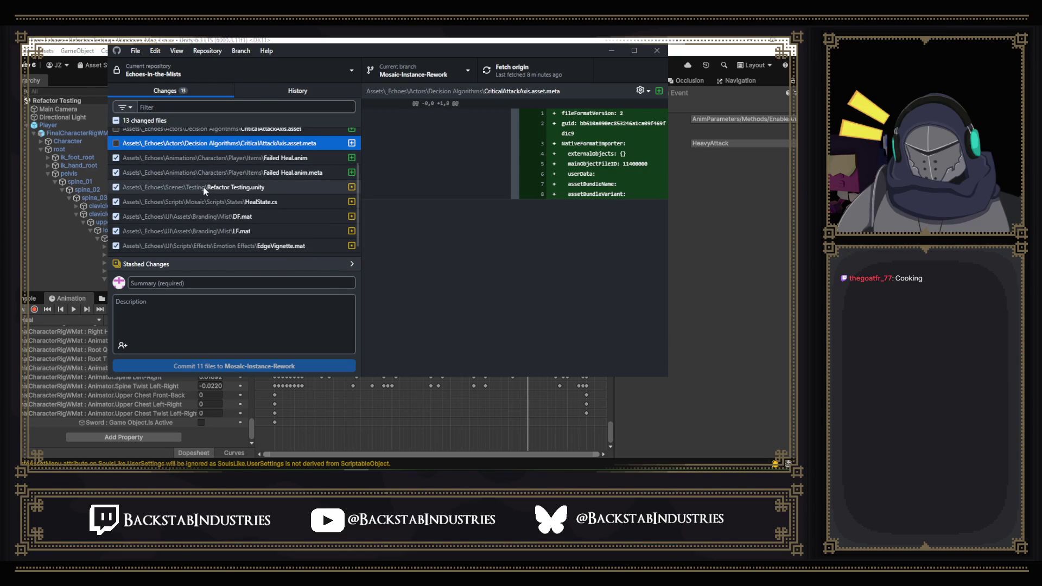
{"action": "scroll", "coordinate": [292, 196], "scroll_direction": "down", "scroll_amount": 1}
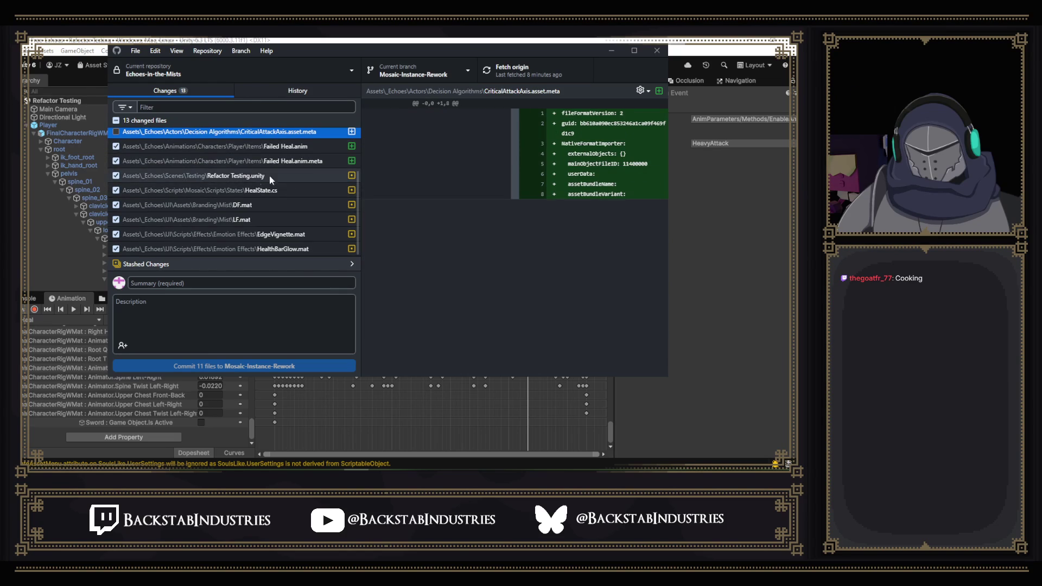
{"action": "left_click", "coordinate": [116, 204]}
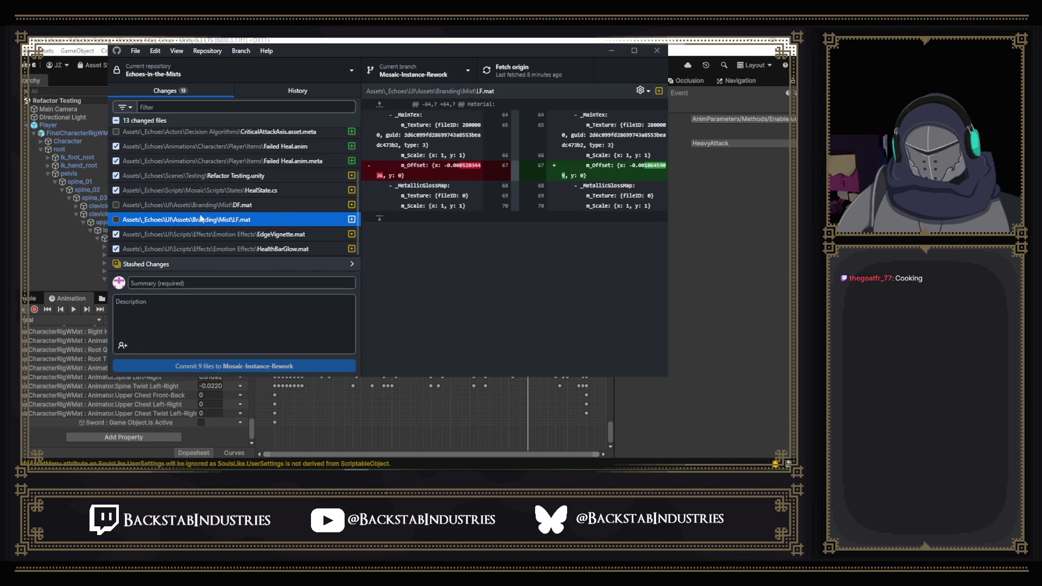
{"action": "left_click", "coordinate": [116, 234]}
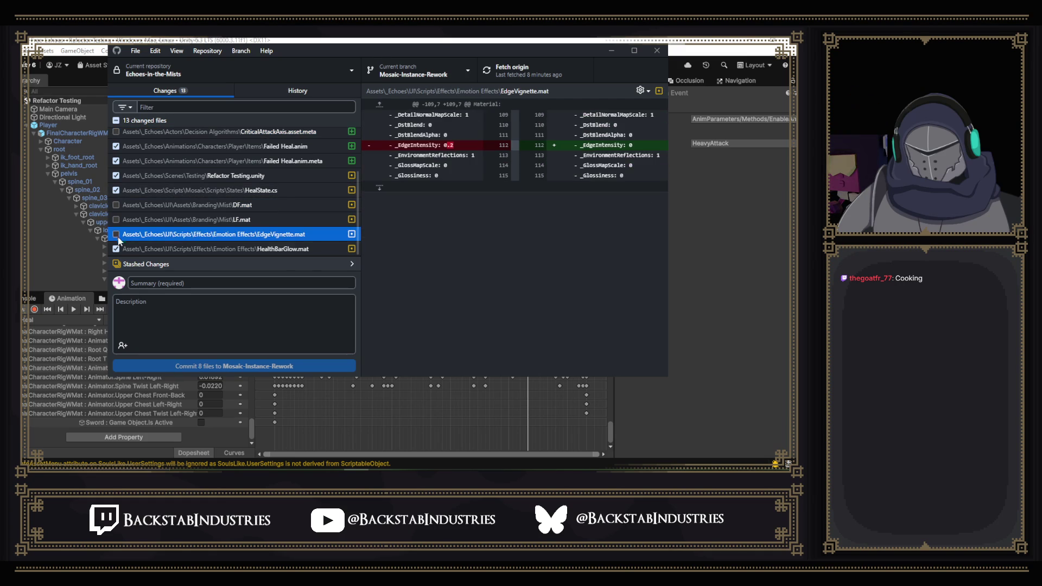
- Commit the seven checked files as 'Failed Heal Anim' and push to origin
{"action": "left_click", "coordinate": [201, 283]}
{"action": "type", "text": "Failed Heal An"}
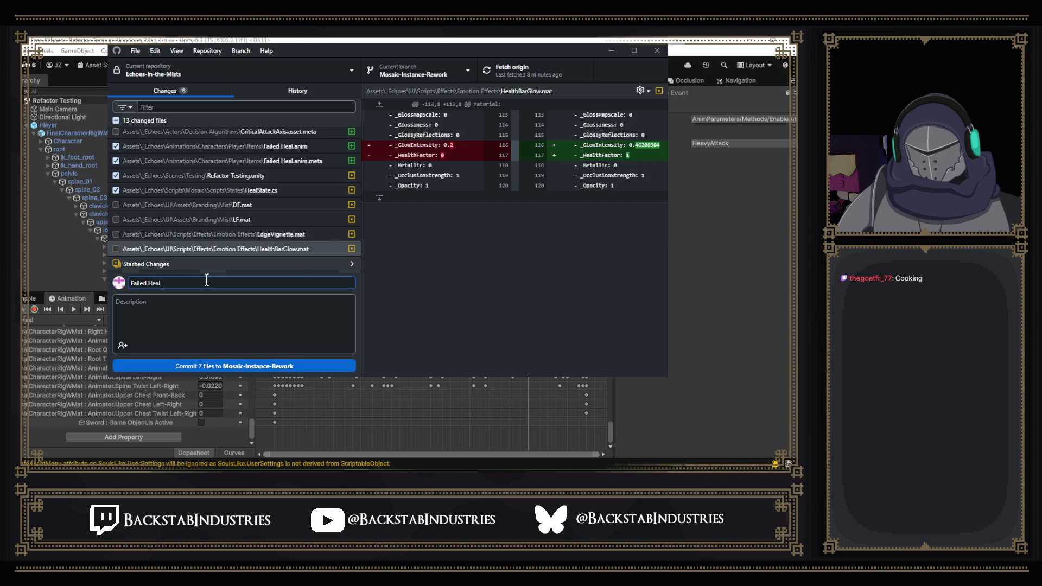
{"action": "type", "text": "im"}
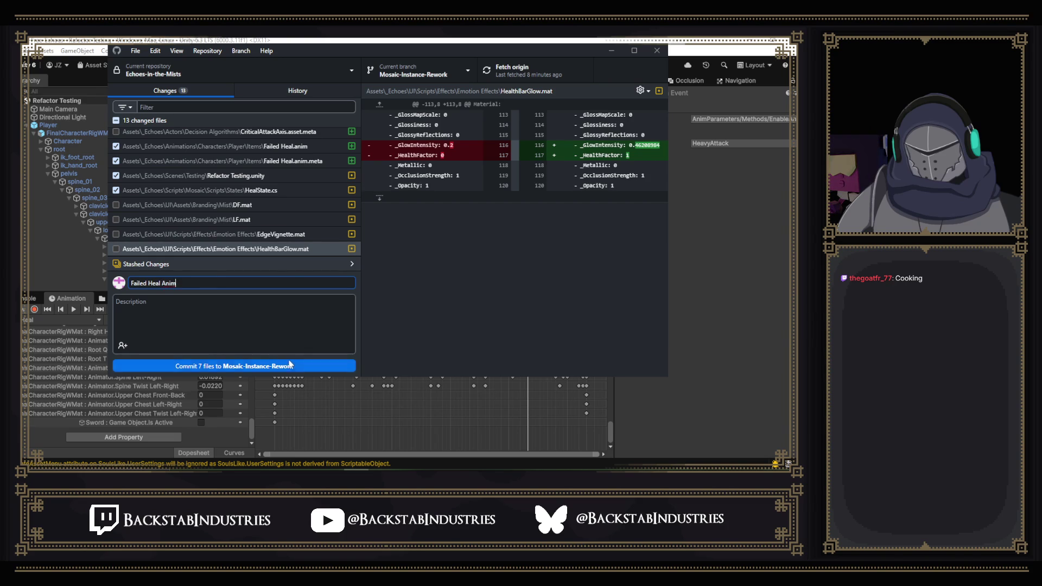
{"action": "left_click", "coordinate": [307, 363]}
{"action": "left_click", "coordinate": [524, 78]}
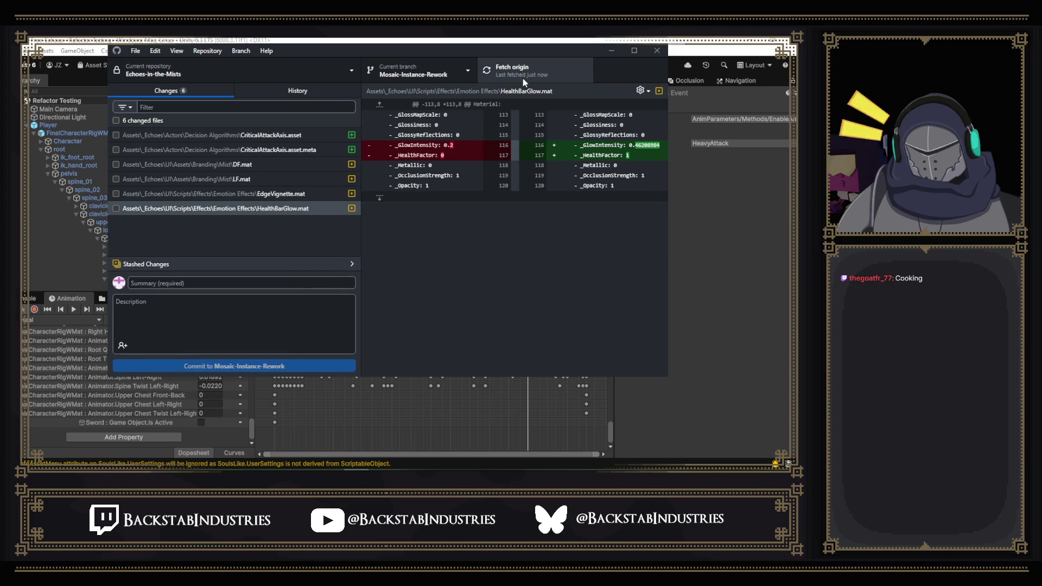
- Discard all six remaining uncommitted changes
{"action": "right_click", "coordinate": [260, 121]}
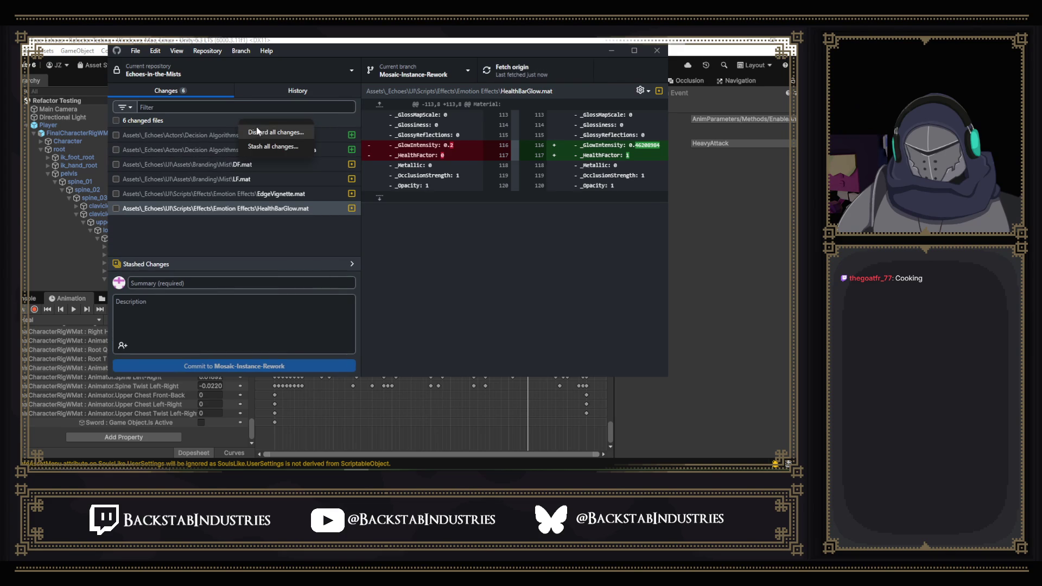
{"action": "left_click", "coordinate": [271, 137]}
{"action": "left_click", "coordinate": [422, 277]}
- View the repository's branch list, then minimize GitHub Desktop to return to Unity
{"action": "left_click", "coordinate": [413, 72]}
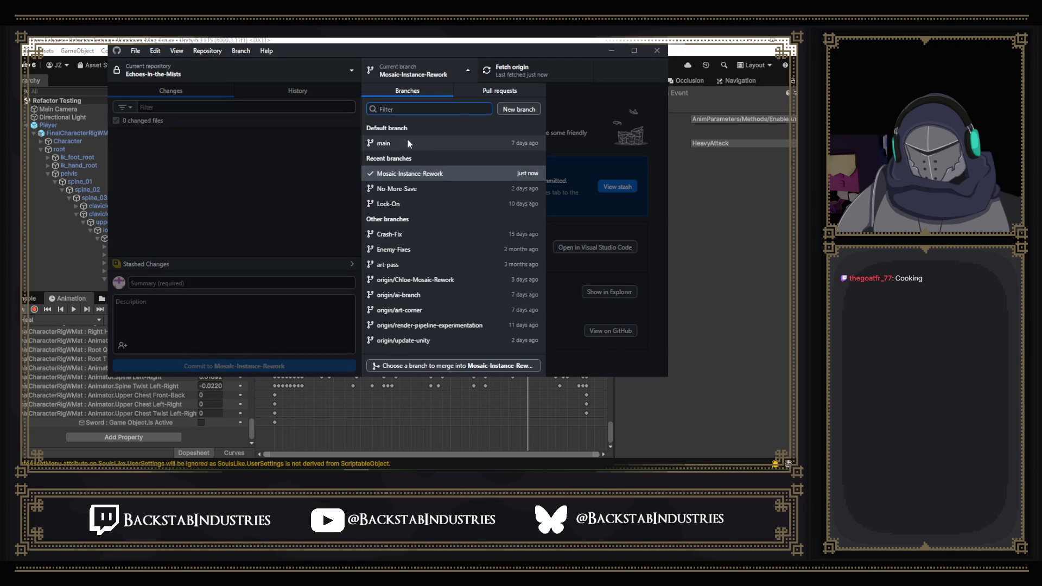
{"action": "left_click", "coordinate": [689, 51]}
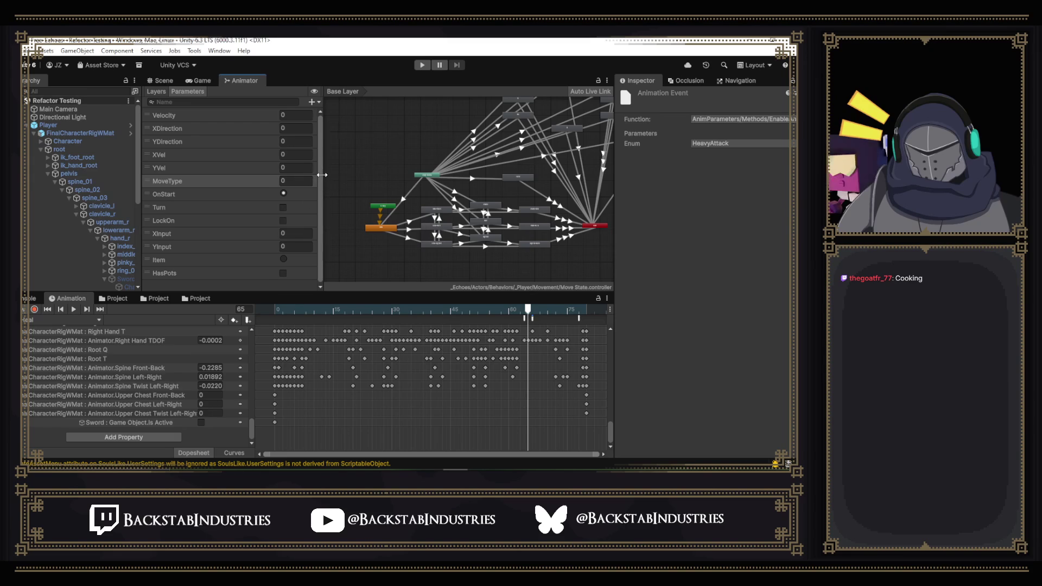
- Widen and heighten the Move State animator graph area, then switch to GitHub Desktop
{"action": "left_click_drag", "start_coordinate": [320, 183], "coordinate": [287, 182]}
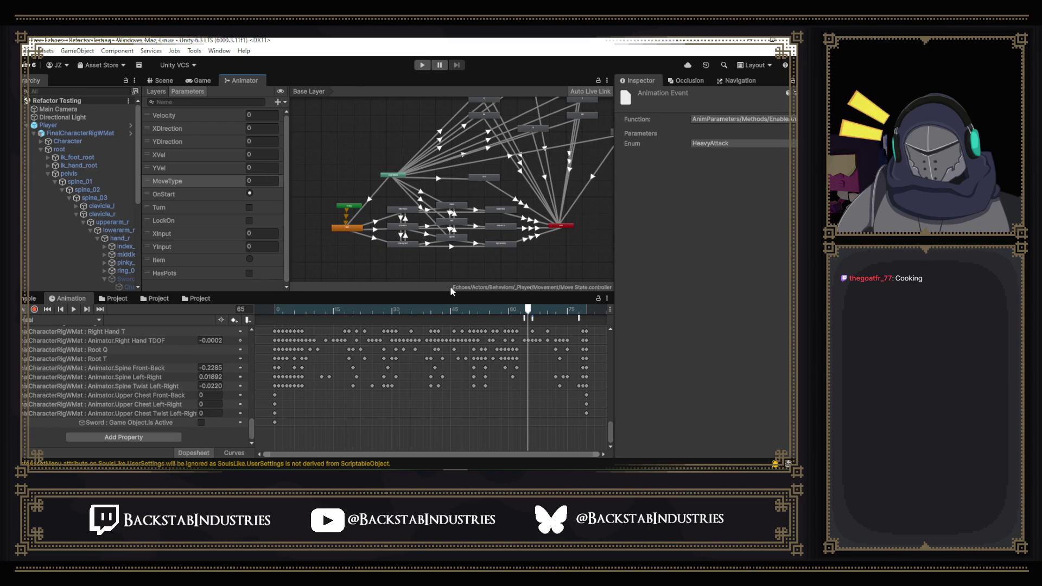
{"action": "left_click_drag", "start_coordinate": [451, 291], "coordinate": [483, 333]}
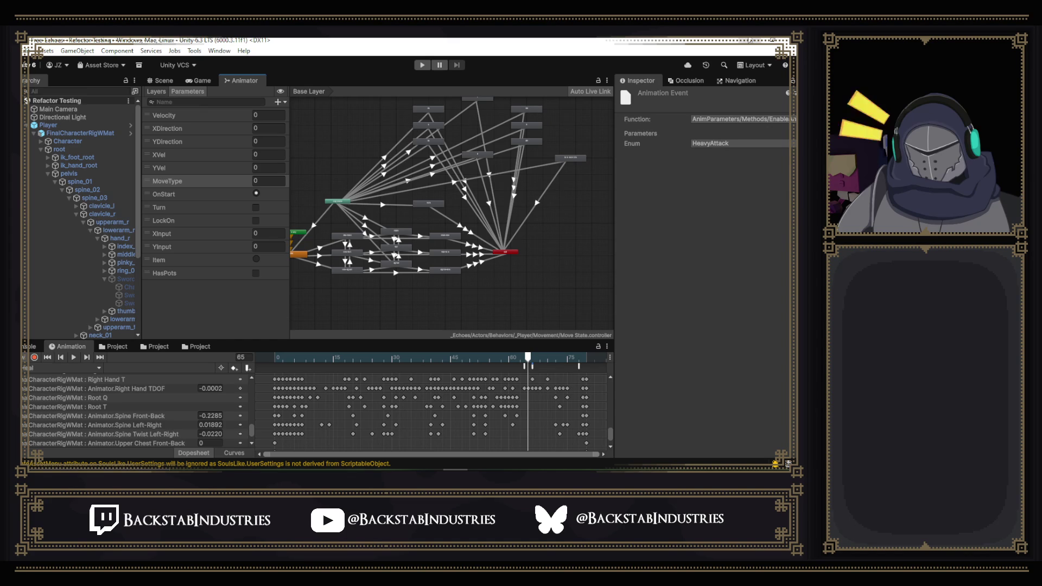
{"action": "key", "text": "alt+Tab"}
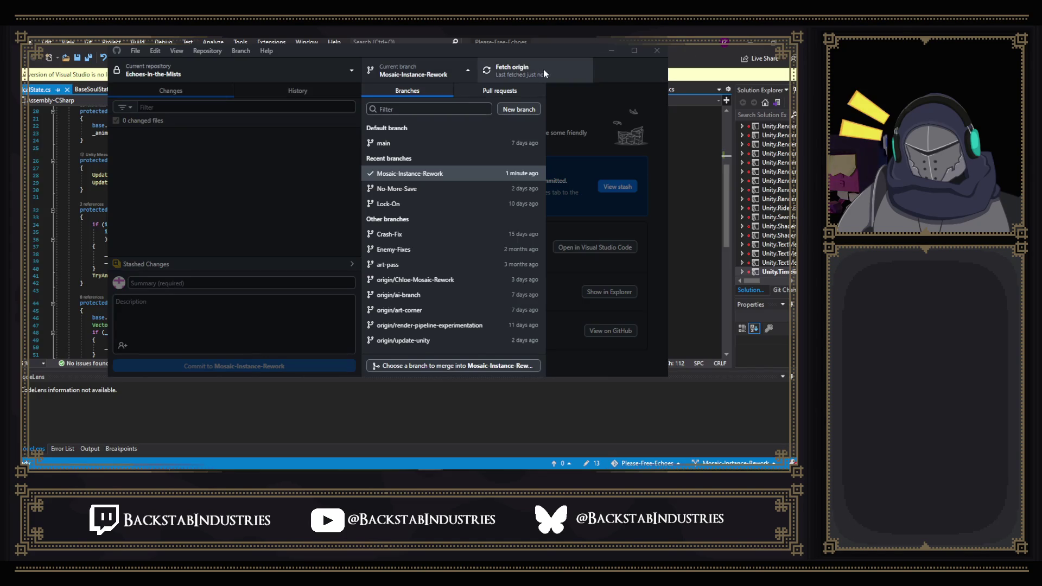
- Check out the main branch, then bring the Visual Studio HealState script forward
{"action": "left_click", "coordinate": [412, 145]}
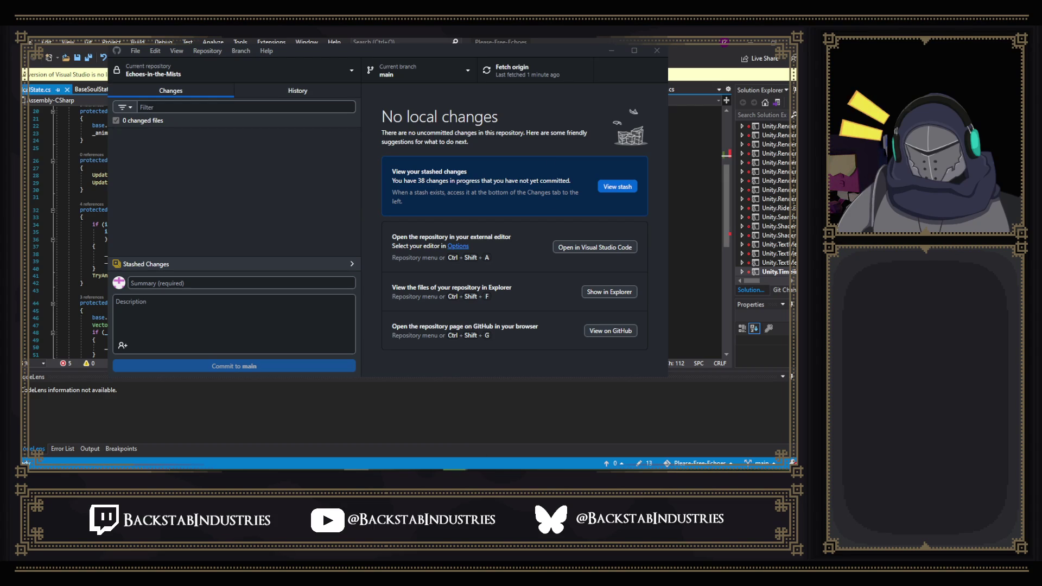
{"action": "left_click", "coordinate": [692, 208]}
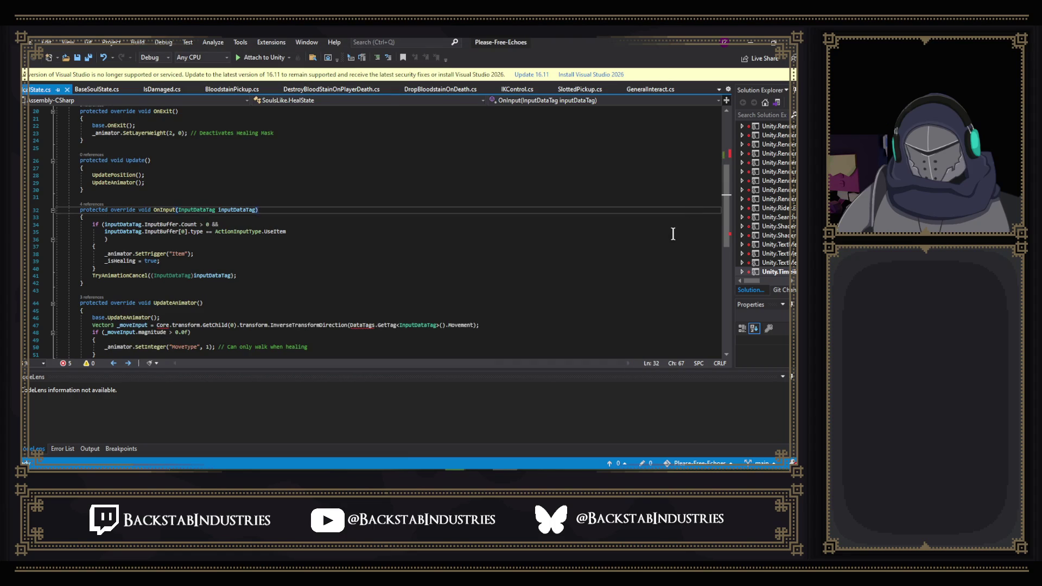
{"action": "scroll", "coordinate": [715, 224], "scroll_direction": "down", "scroll_amount": 3}
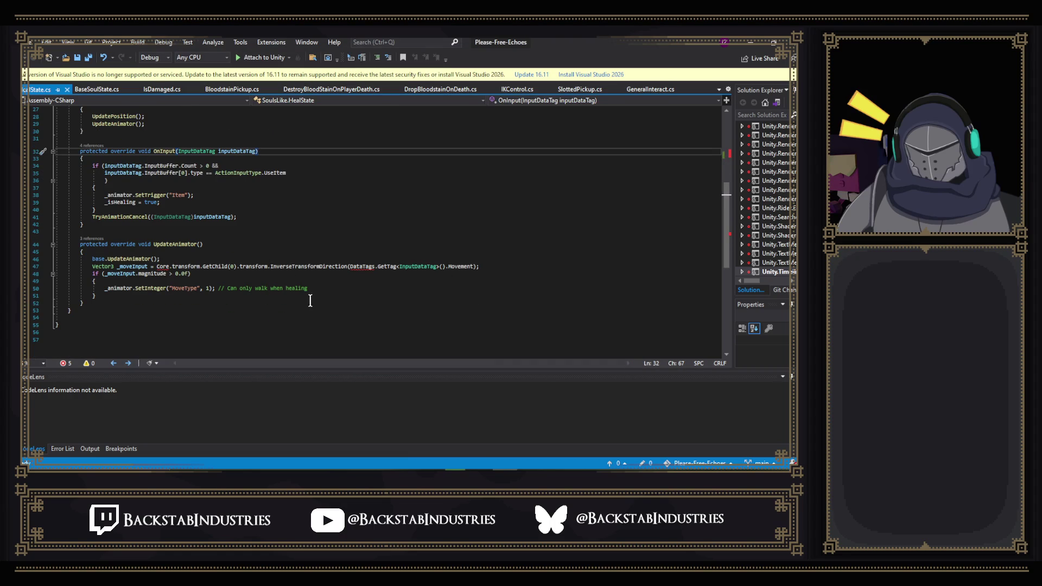
{"action": "scroll", "coordinate": [169, 261], "scroll_direction": "up", "scroll_amount": 6}
{"action": "scroll", "coordinate": [168, 260], "scroll_direction": "up", "scroll_amount": 3}
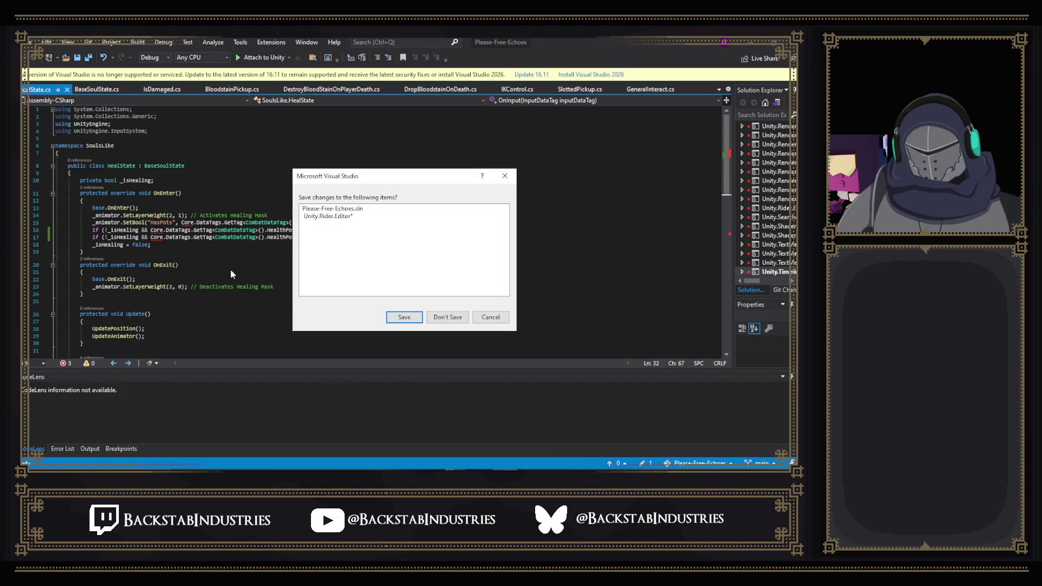
- Choose Don't Save so the Visual Studio solution discards changes and reloads
{"action": "left_click", "coordinate": [457, 321]}
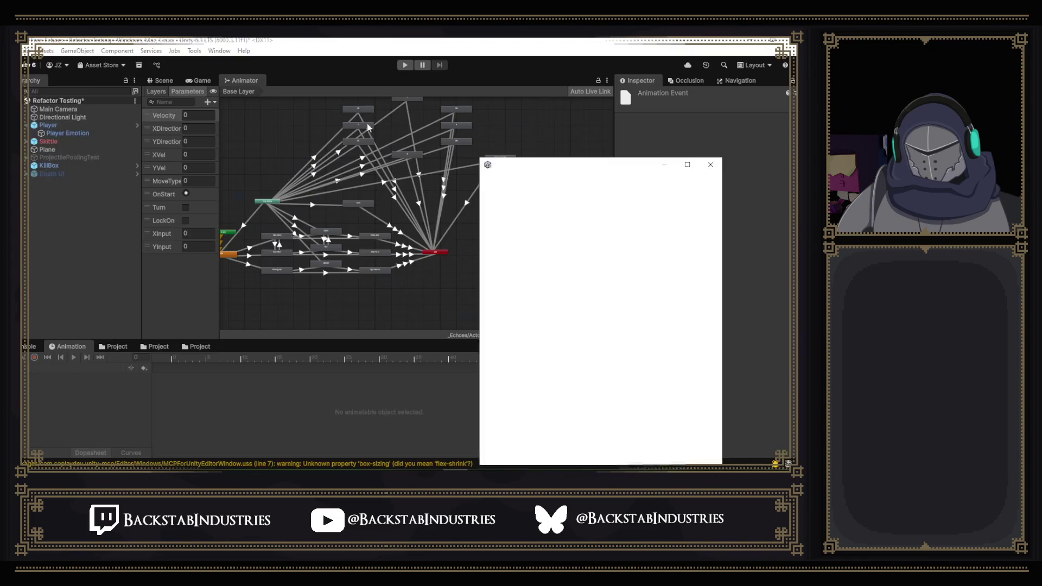
- Dismiss the MCP For Unity popup and show the Scene view with a taller Project browser below
{"action": "left_click", "coordinate": [710, 164]}
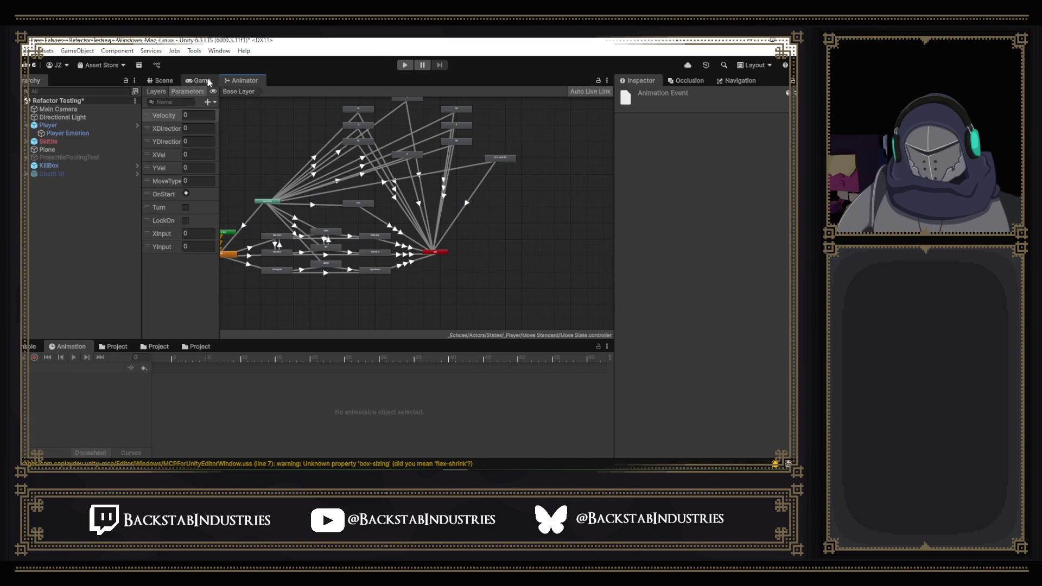
{"action": "left_click", "coordinate": [161, 80]}
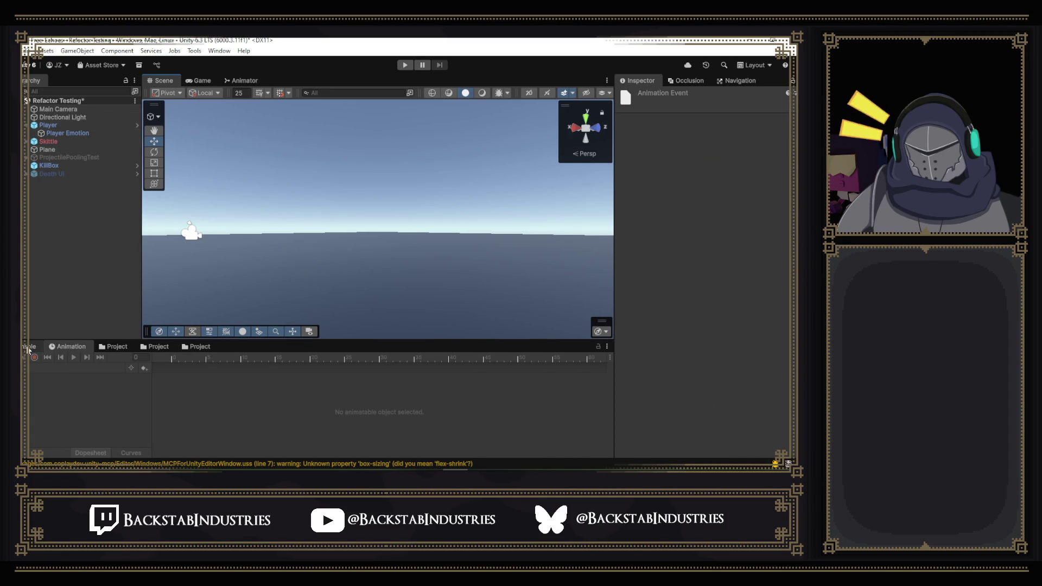
{"action": "left_click", "coordinate": [111, 348]}
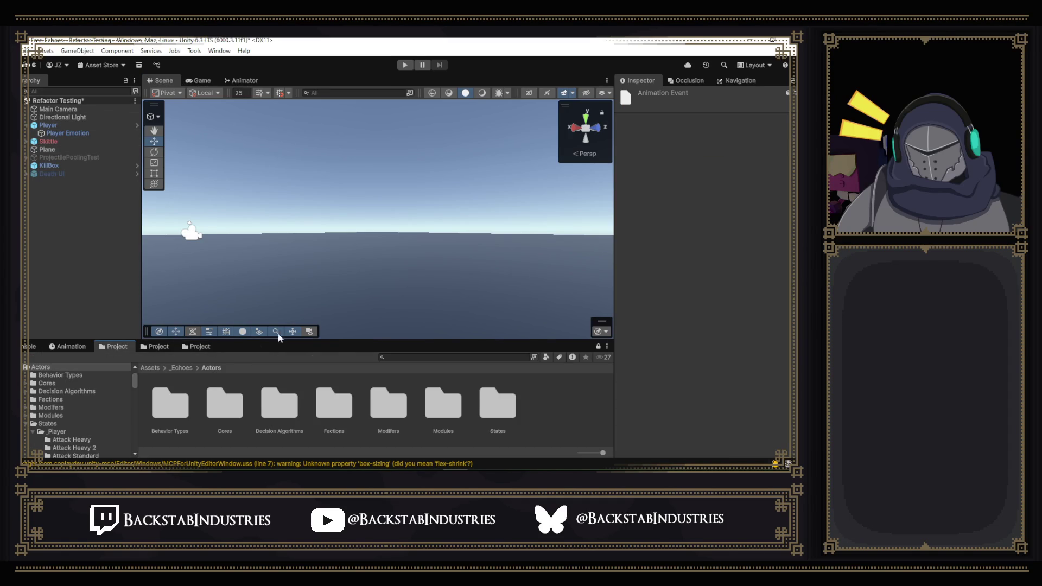
{"action": "left_click_drag", "start_coordinate": [323, 341], "coordinate": [326, 274]}
- View the DecisionAxis scripts, collapse Mosaic/Scripts, and open the _Echoes Scenes folder
{"action": "left_click", "coordinate": [149, 279]}
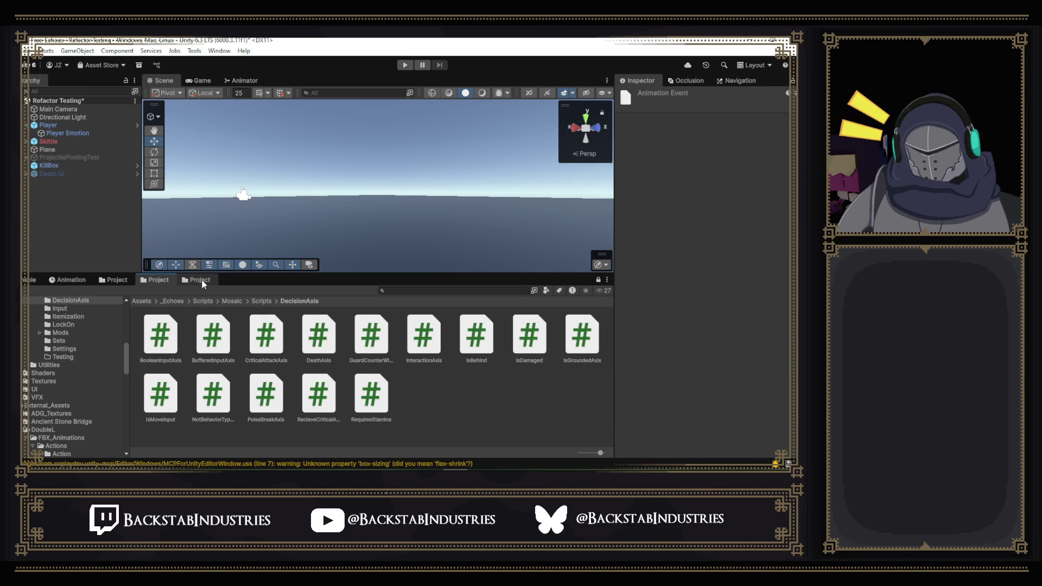
{"action": "left_click_drag", "start_coordinate": [125, 347], "coordinate": [123, 337]}
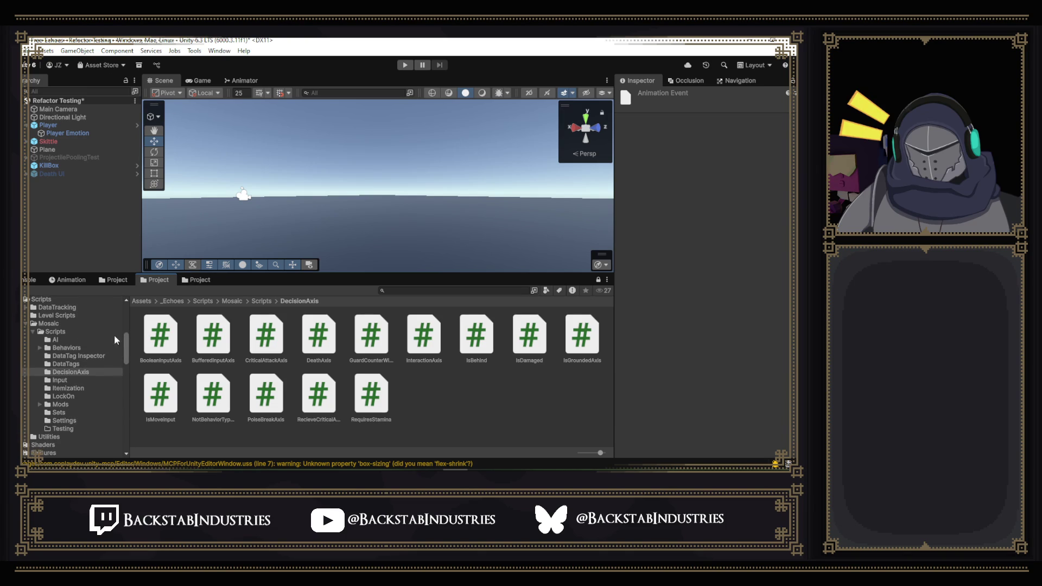
{"action": "left_click", "coordinate": [34, 332]}
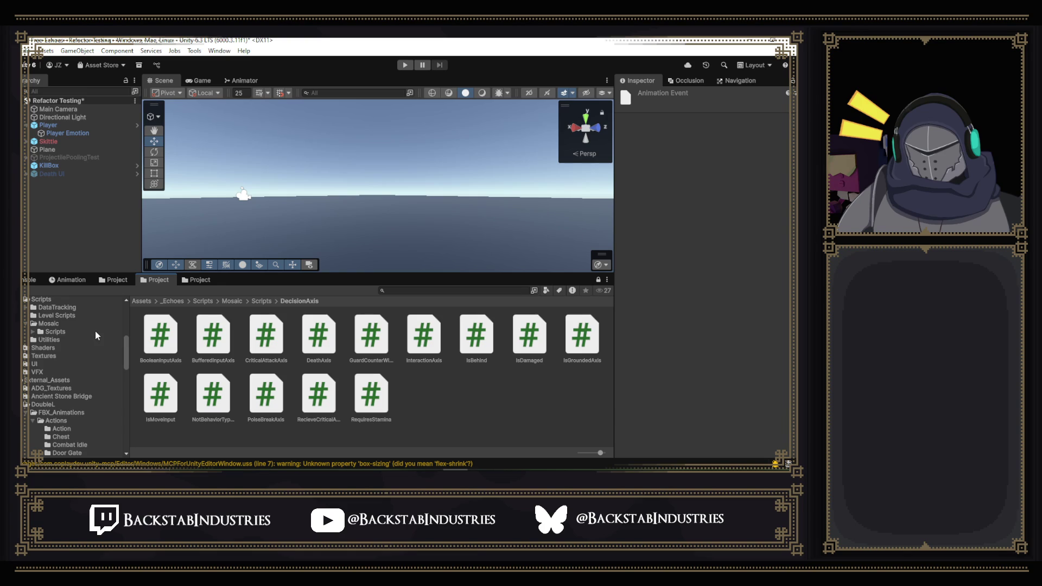
{"action": "scroll", "coordinate": [95, 331], "scroll_direction": "up", "scroll_amount": 3}
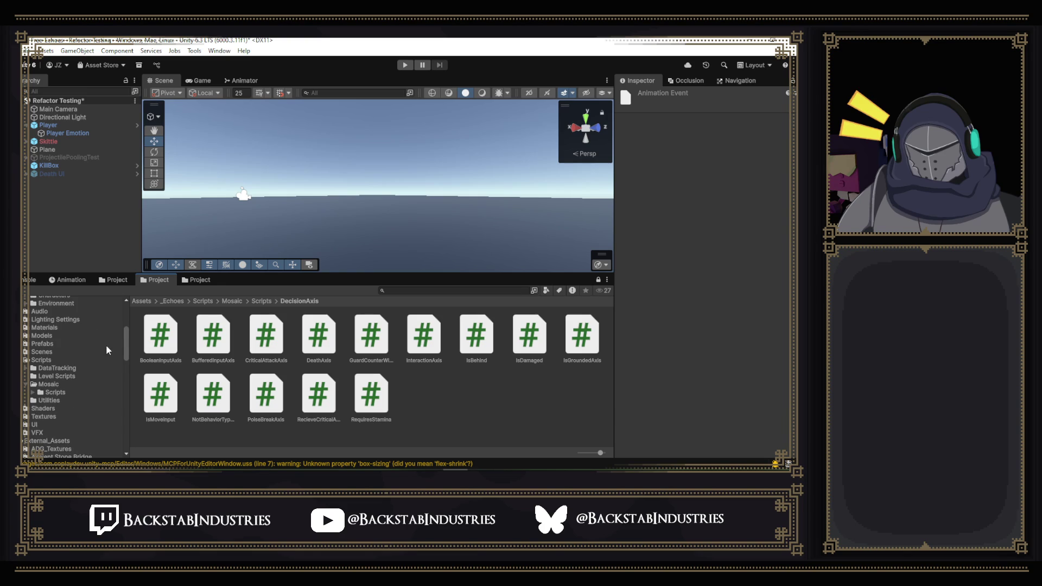
{"action": "scroll", "coordinate": [50, 341], "scroll_direction": "up", "scroll_amount": 3}
{"action": "scroll", "coordinate": [49, 341], "scroll_direction": "up", "scroll_amount": 3}
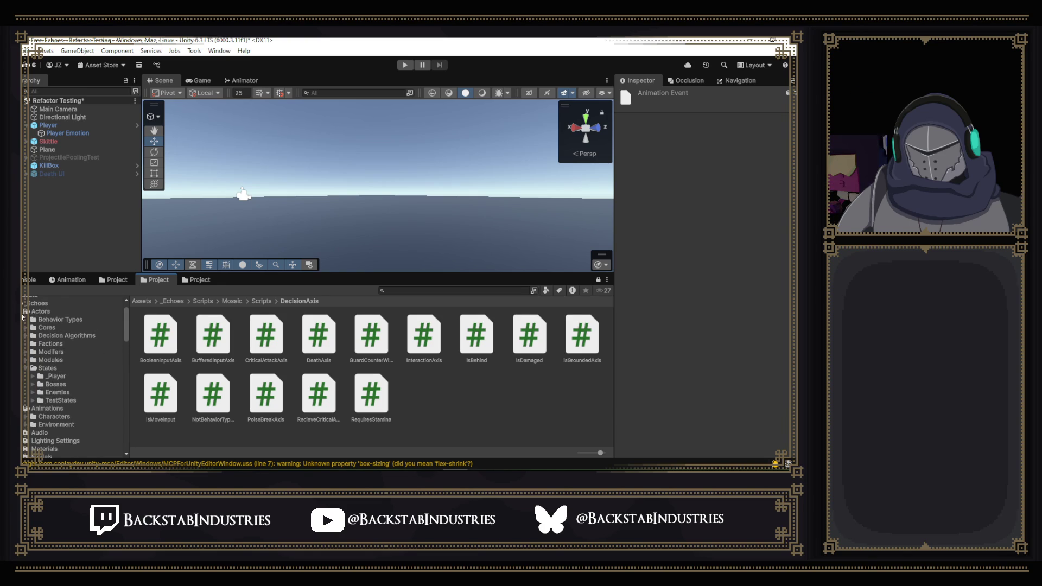
{"action": "scroll", "coordinate": [60, 368], "scroll_direction": "down", "scroll_amount": 6}
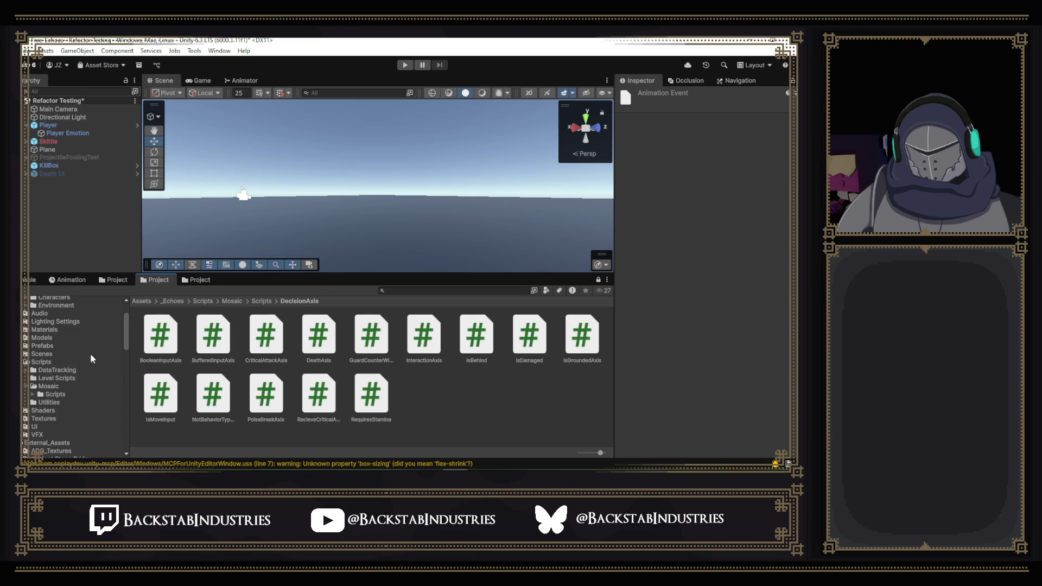
{"action": "left_click", "coordinate": [48, 355]}
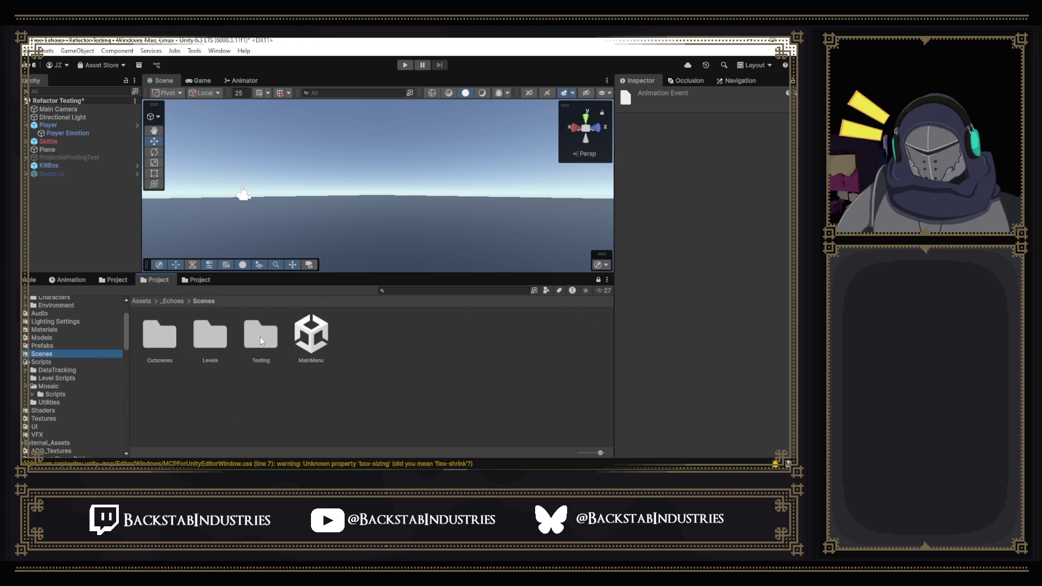
- Open the _LevelMain scene from Scenes/Levels, discarding the test scene's changes
{"action": "double_click", "coordinate": [206, 338]}
{"action": "double_click", "coordinate": [317, 404]}
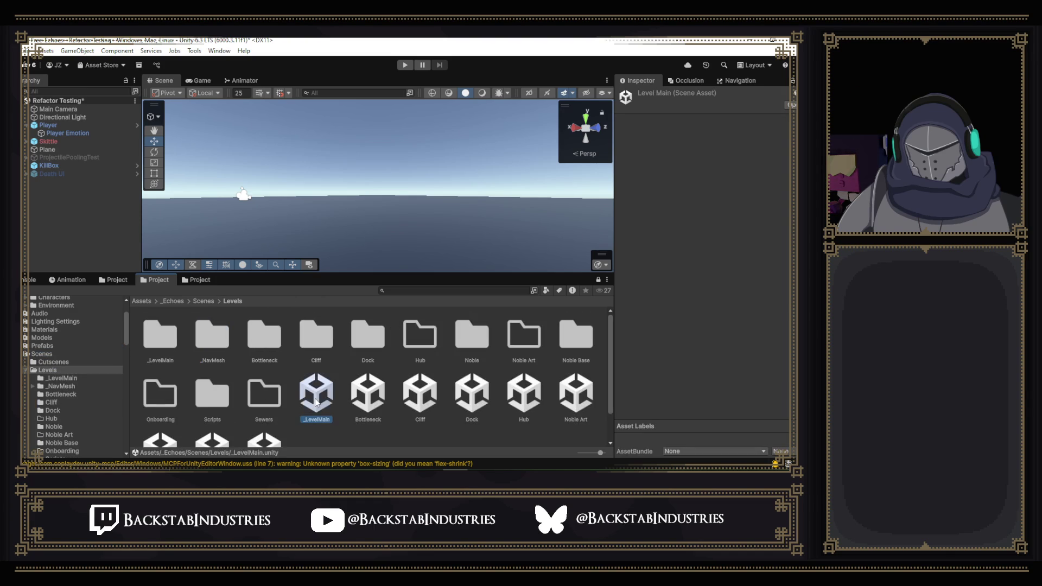
{"action": "left_click", "coordinate": [416, 280]}
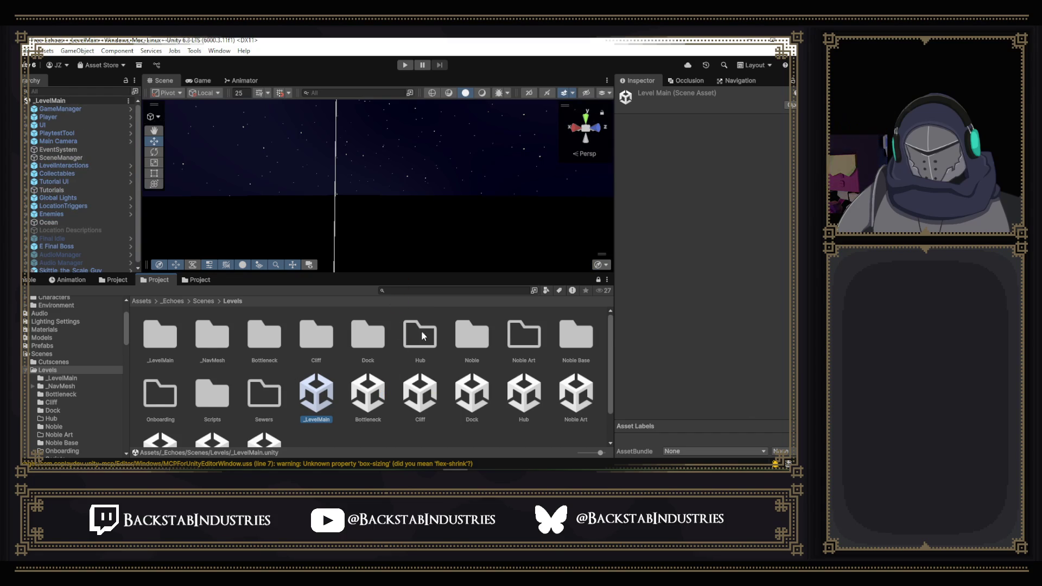
{"action": "scroll", "coordinate": [415, 343], "scroll_direction": "down", "scroll_amount": 1}
- Load the eight level scenes Bottleneck through Sewers additively alongside _LevelMain
{"action": "left_click", "coordinate": [360, 372]}
{"action": "left_click", "coordinate": [265, 413], "text": "shift"}
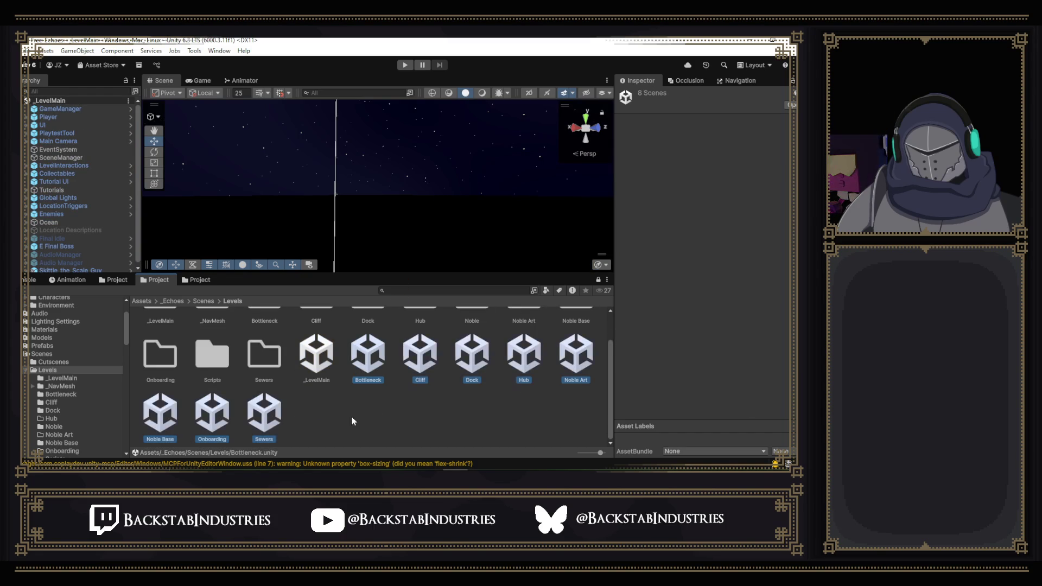
{"action": "right_click", "coordinate": [373, 371]}
{"action": "left_click", "coordinate": [407, 111]}
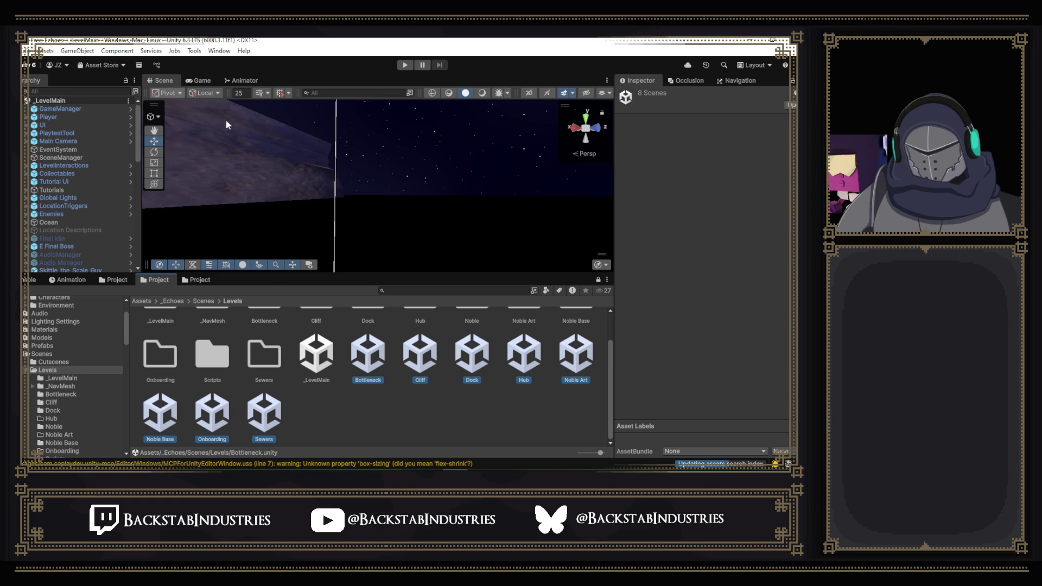
- Select the Player, enter play mode, and bring up the debug cheat menu with P
{"action": "left_click", "coordinate": [63, 119]}
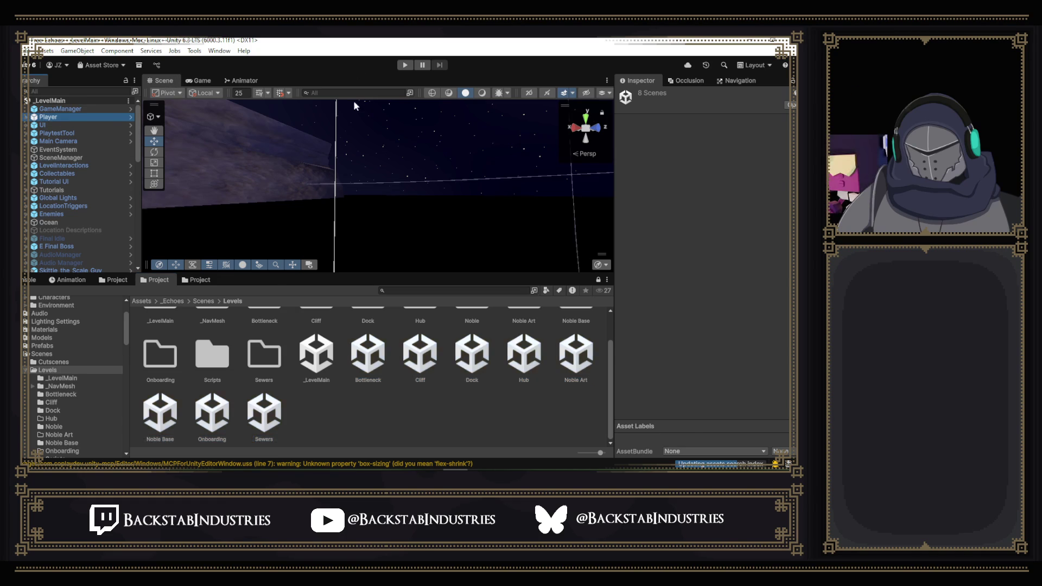
{"action": "left_click", "coordinate": [405, 65]}
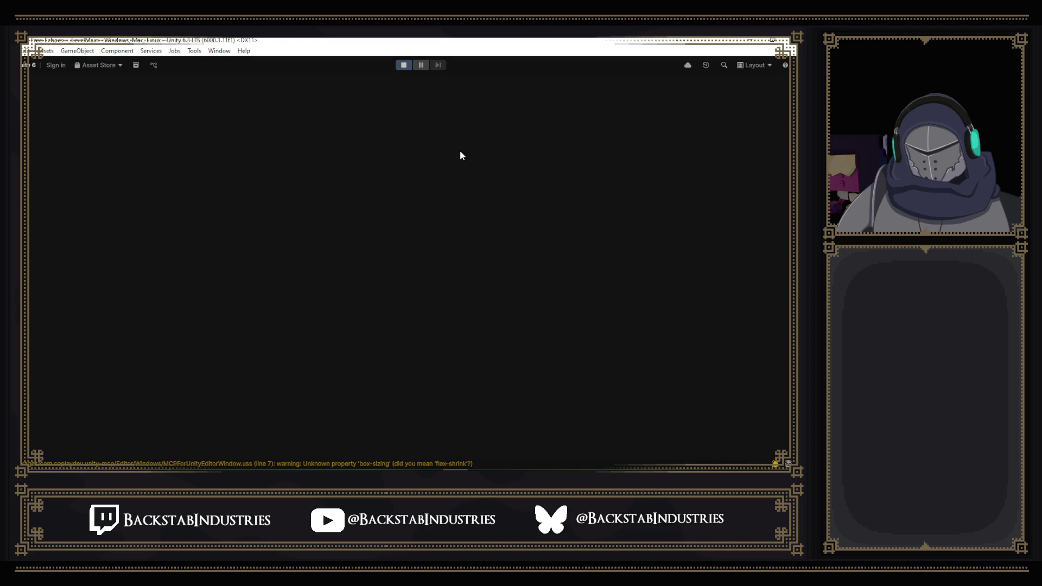
{"action": "key", "text": "p"}
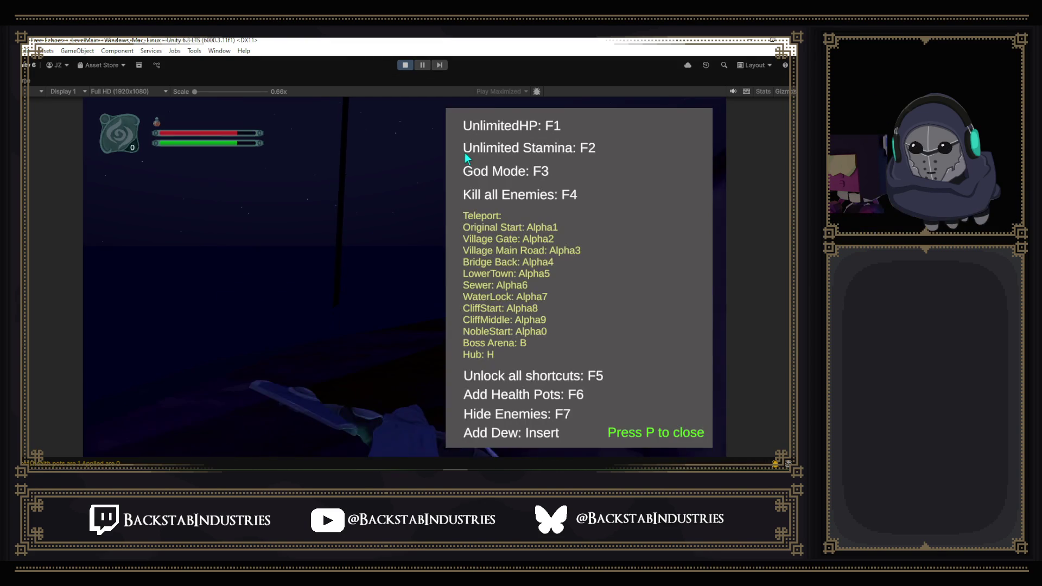
- Teleport the player to the village street, raise sword and shield, then un-maximize the game view with Shift+Space
{"action": "key", "text": "2"}
{"action": "key", "text": "p"}
{"action": "left_click", "coordinate": [463, 152]}
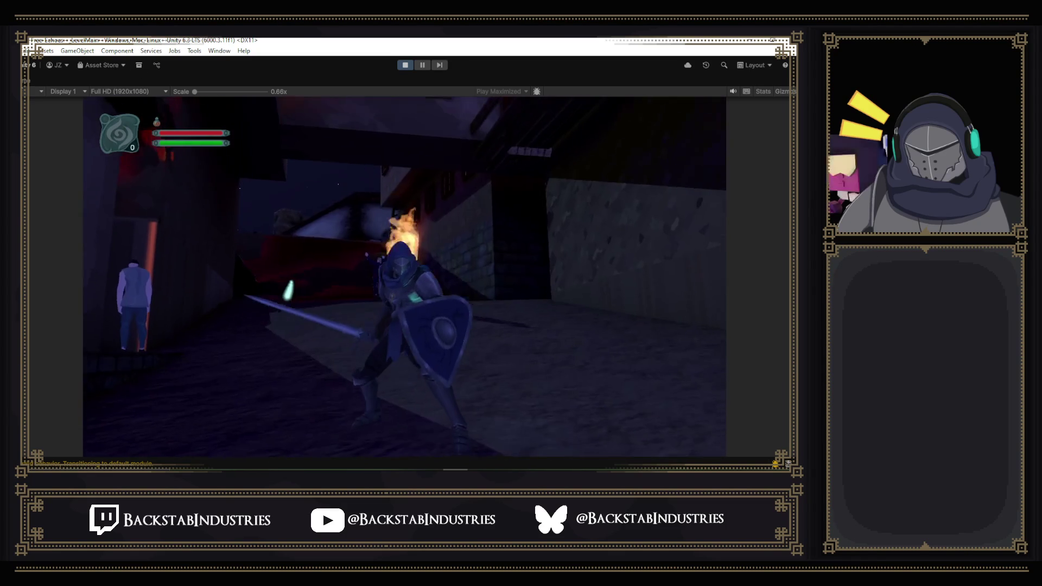
{"action": "key", "text": "shift+space"}
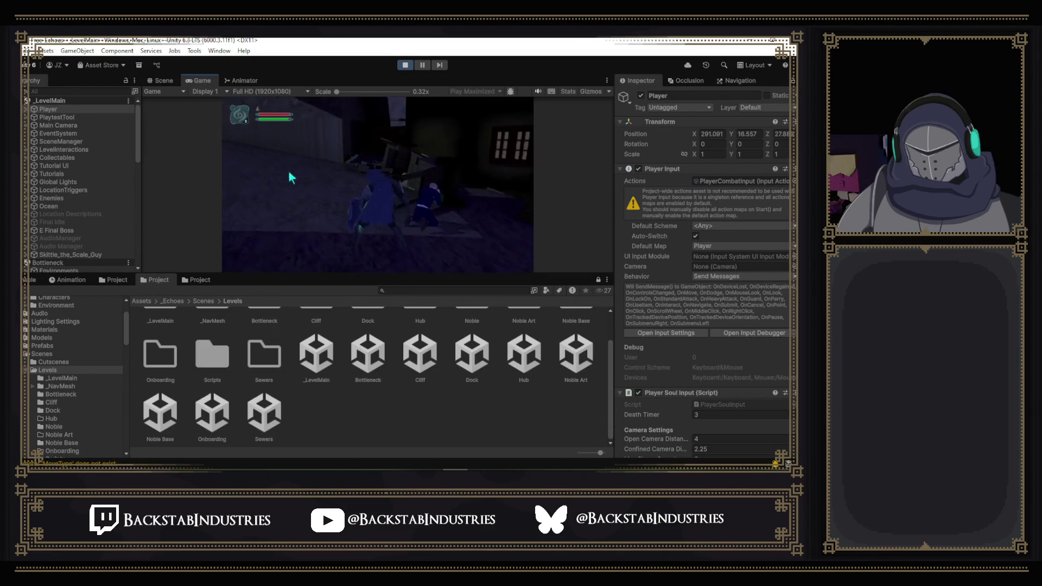
- Inspect the character rig under Player's MoveState(Clone), then stop play mode and bring up GitHub Desktop's changes
{"action": "left_click", "coordinate": [29, 111]}
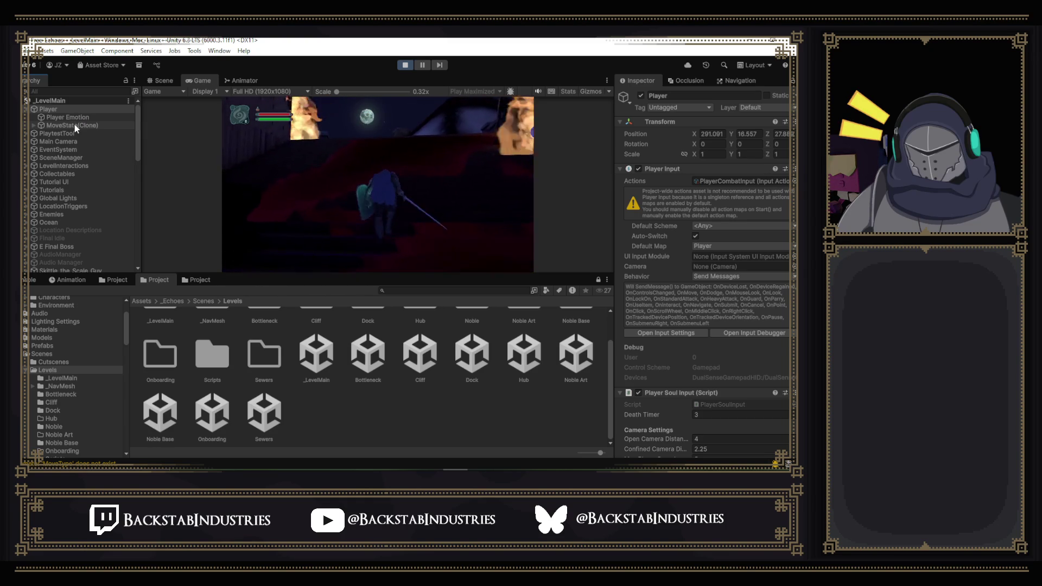
{"action": "mouse_move", "coordinate": [141, 128]}
{"action": "left_mouse_down"}
{"action": "mouse_move", "coordinate": [226, 128]}
{"action": "mouse_move", "coordinate": [229, 216]}
{"action": "left_mouse_up"}
{"action": "left_click_drag", "start_coordinate": [229, 275], "coordinate": [229, 351]}
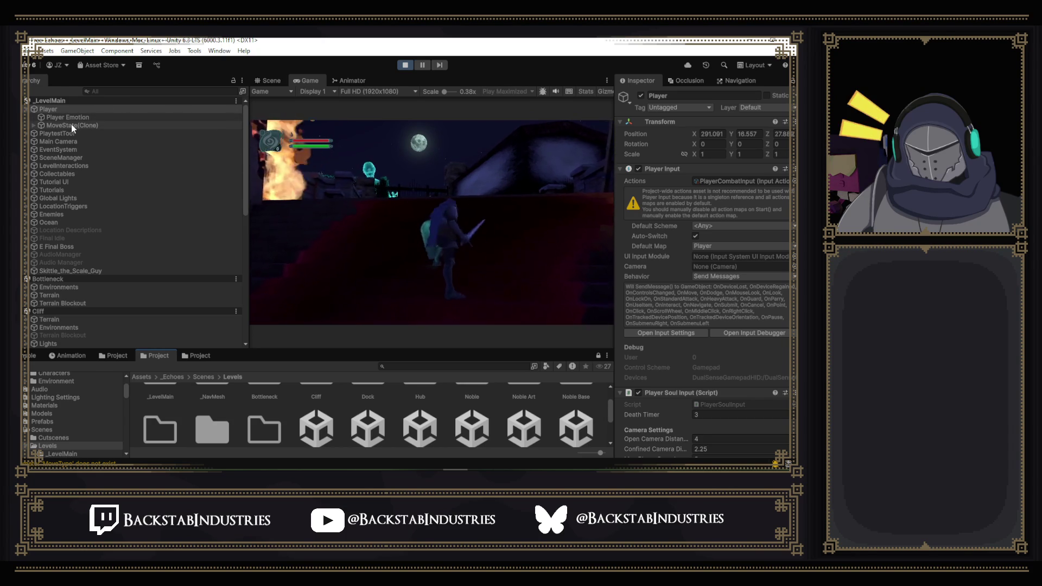
{"action": "left_click", "coordinate": [33, 125]}
{"action": "left_click", "coordinate": [79, 134]}
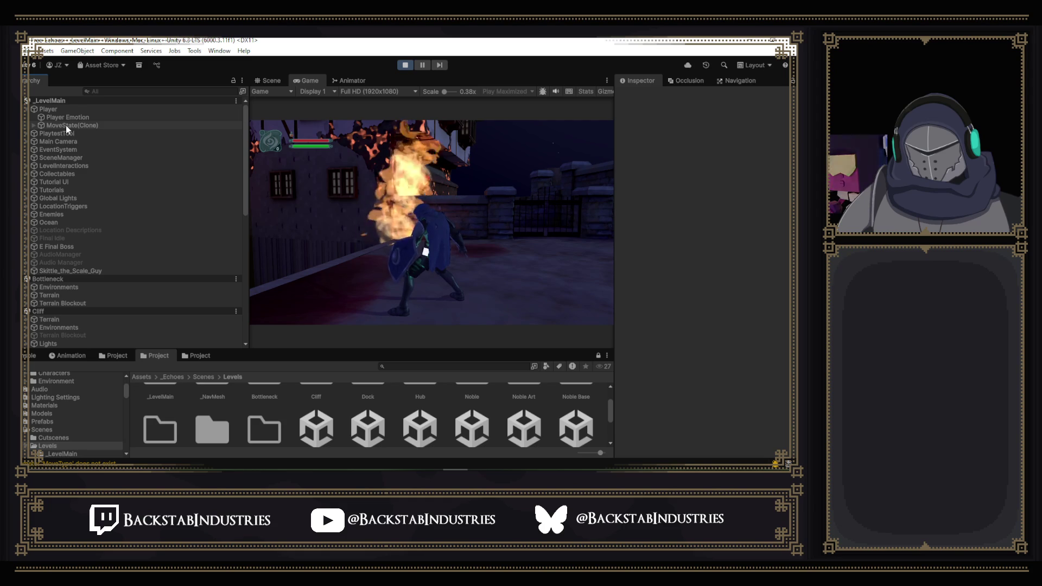
{"action": "left_click", "coordinate": [404, 66]}
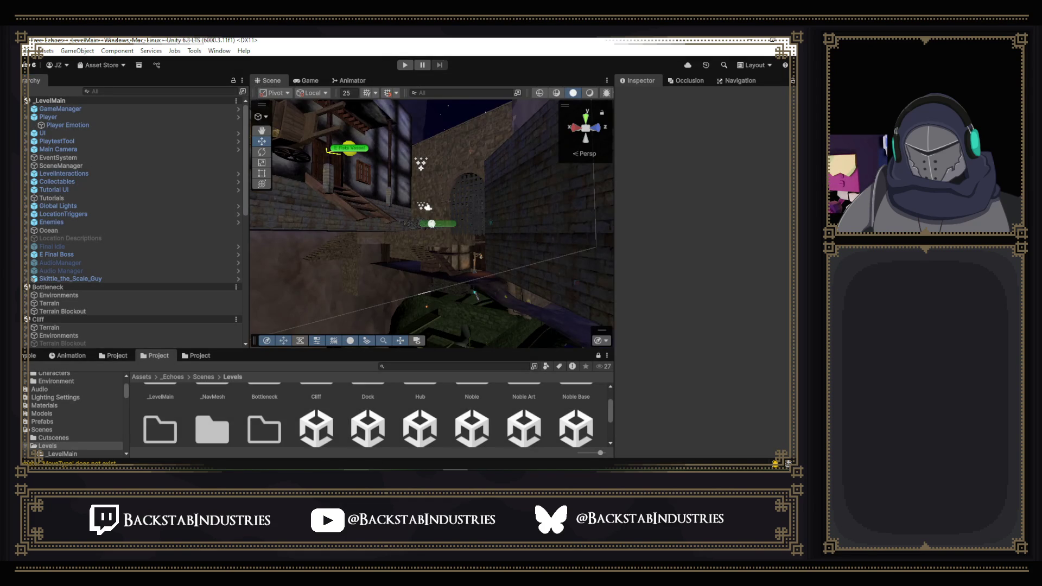
{"action": "left_click", "coordinate": [356, 431]}
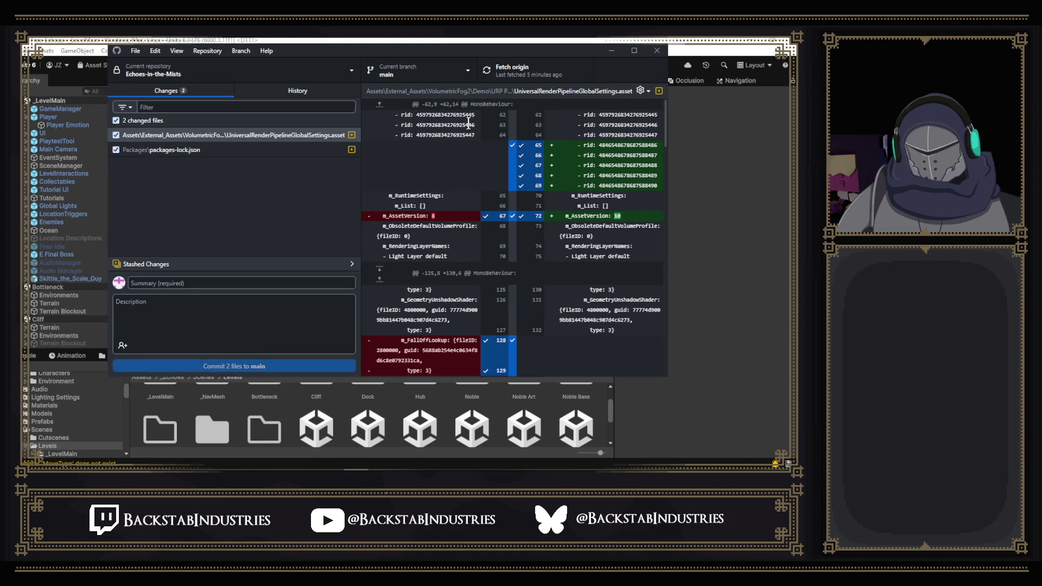
- Discard all local changes, switch to the Mosaic-Instance-Rework branch, and reload the changed scenes in Unity
{"action": "right_click", "coordinate": [325, 121]}
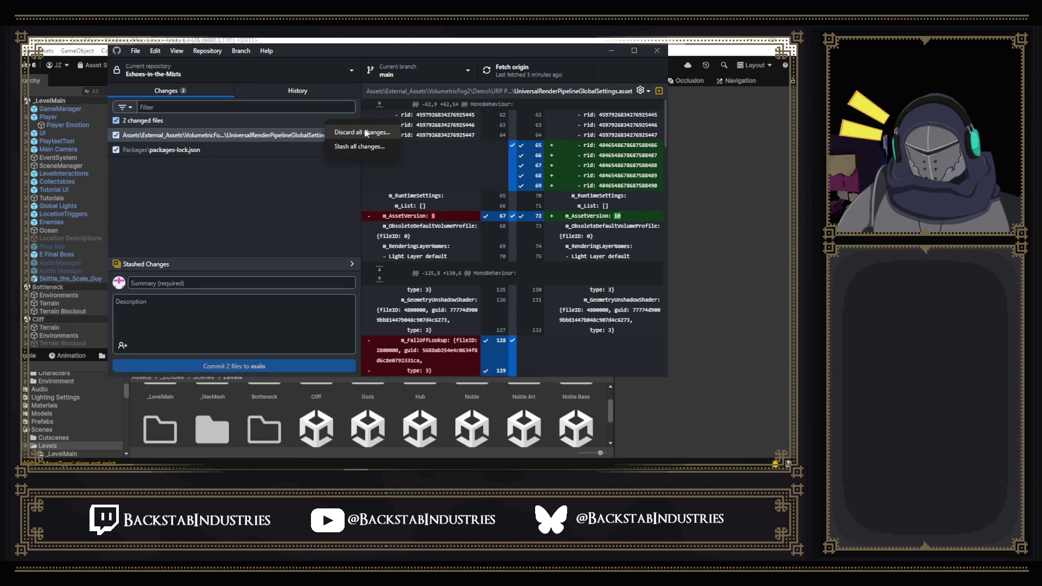
{"action": "left_click", "coordinate": [431, 258]}
{"action": "left_click", "coordinate": [423, 72]}
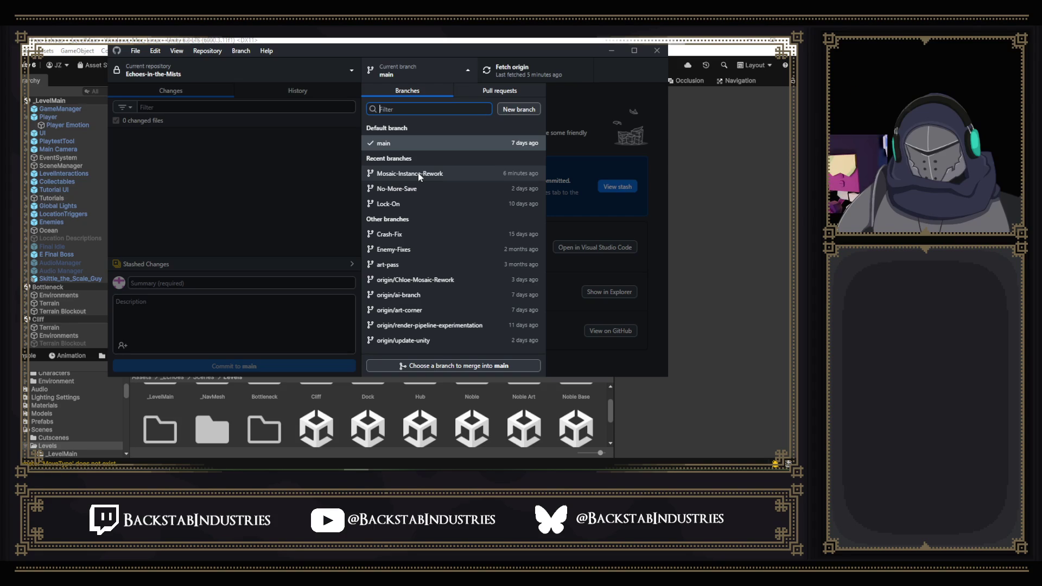
{"action": "left_click", "coordinate": [443, 173]}
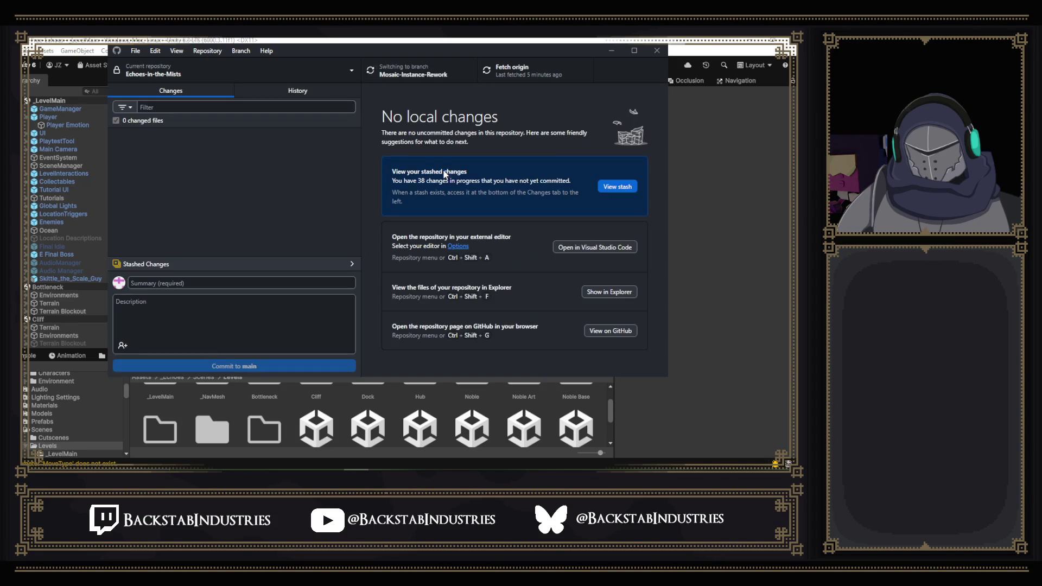
{"action": "left_click", "coordinate": [612, 48]}
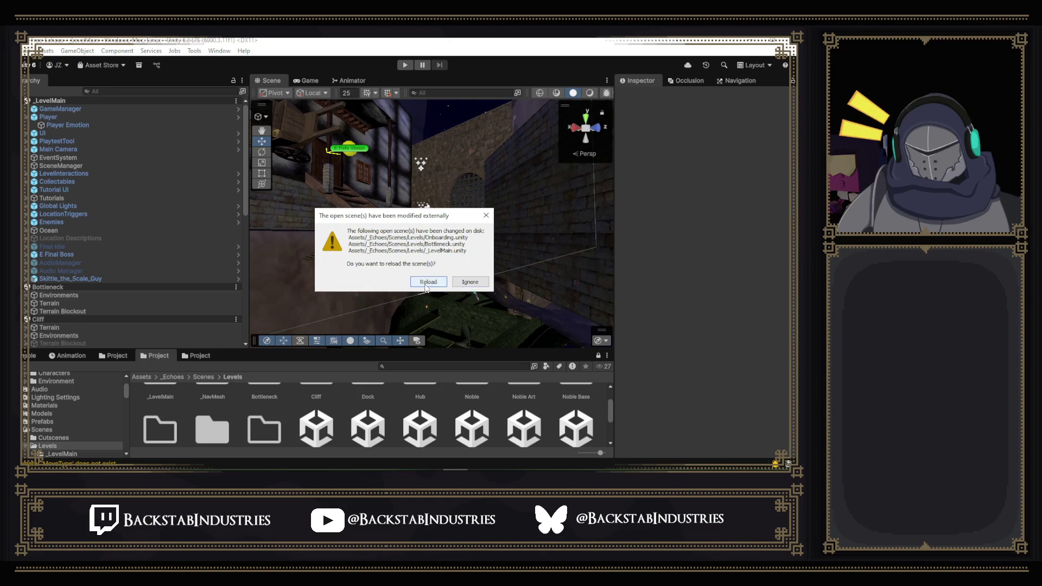
{"action": "left_click", "coordinate": [427, 282]}
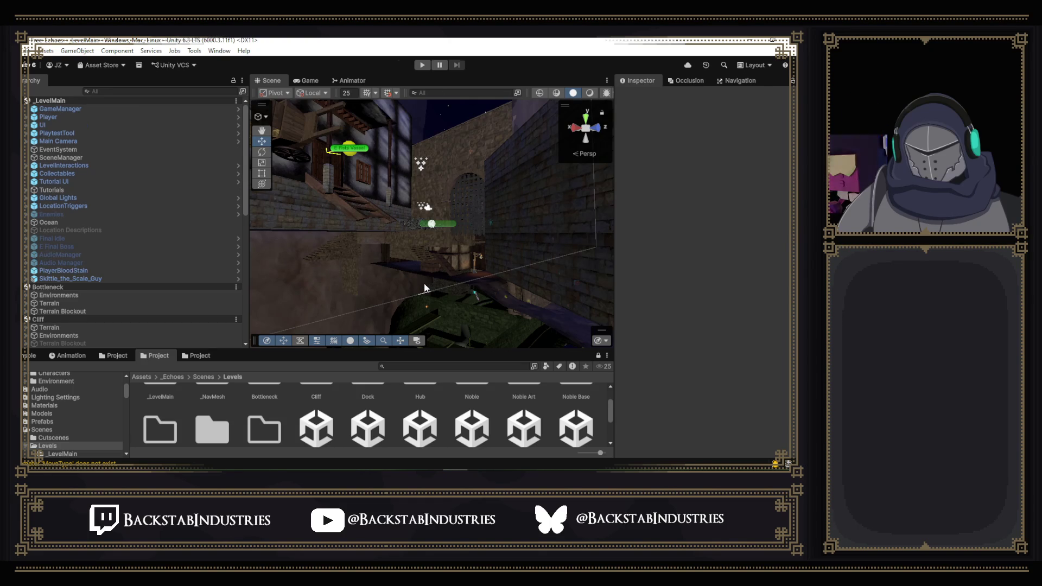
- Play-test the level on the Mosaic-Instance-Rework branch, then end the play session
{"action": "left_click", "coordinate": [425, 66]}
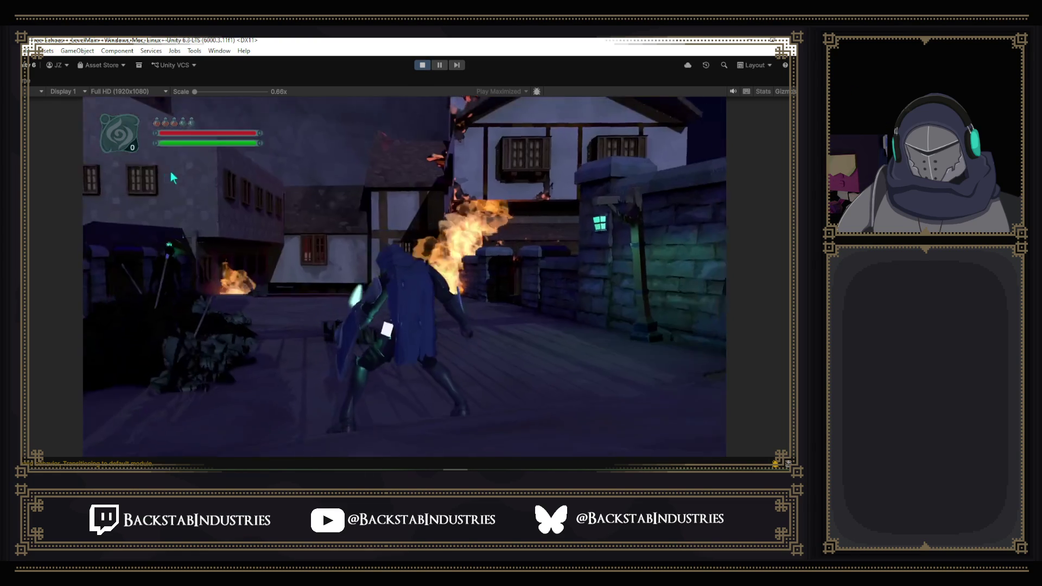
{"action": "left_click", "coordinate": [422, 65]}
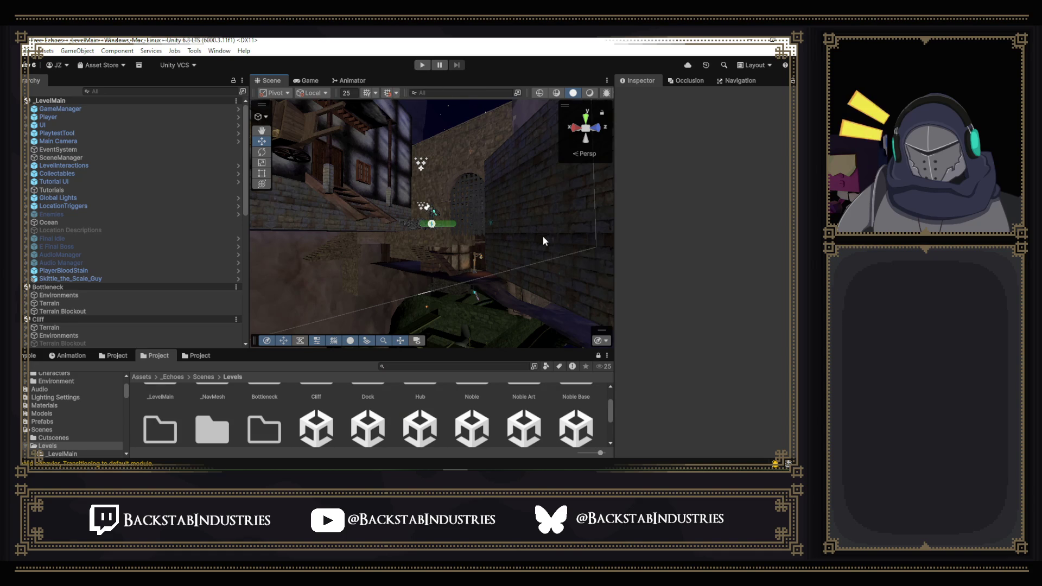
- Select Player and compare its Combat DT Inspector prefab override against the source
{"action": "left_click", "coordinate": [49, 117]}
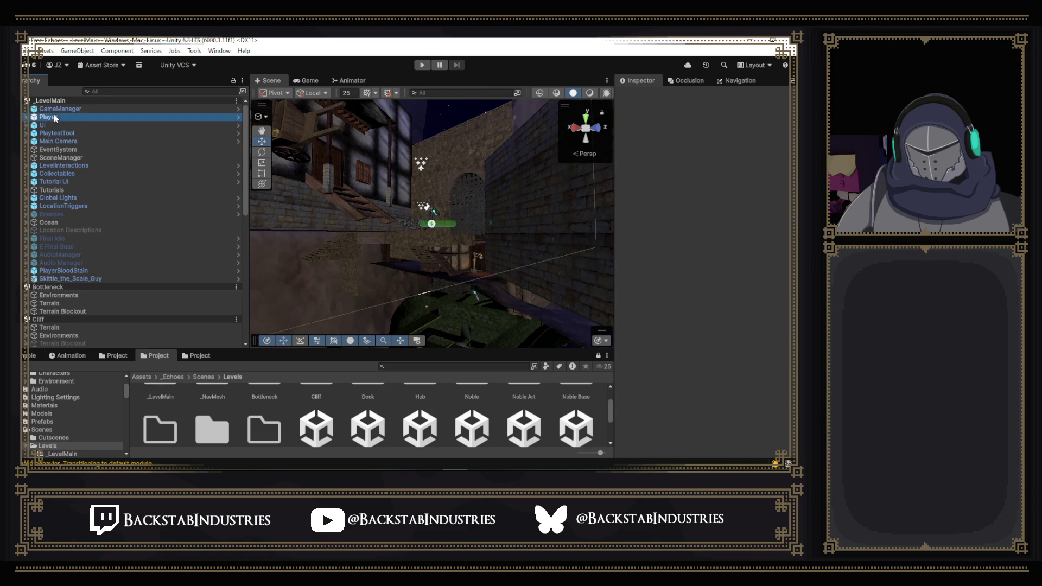
{"action": "left_click", "coordinate": [690, 134]}
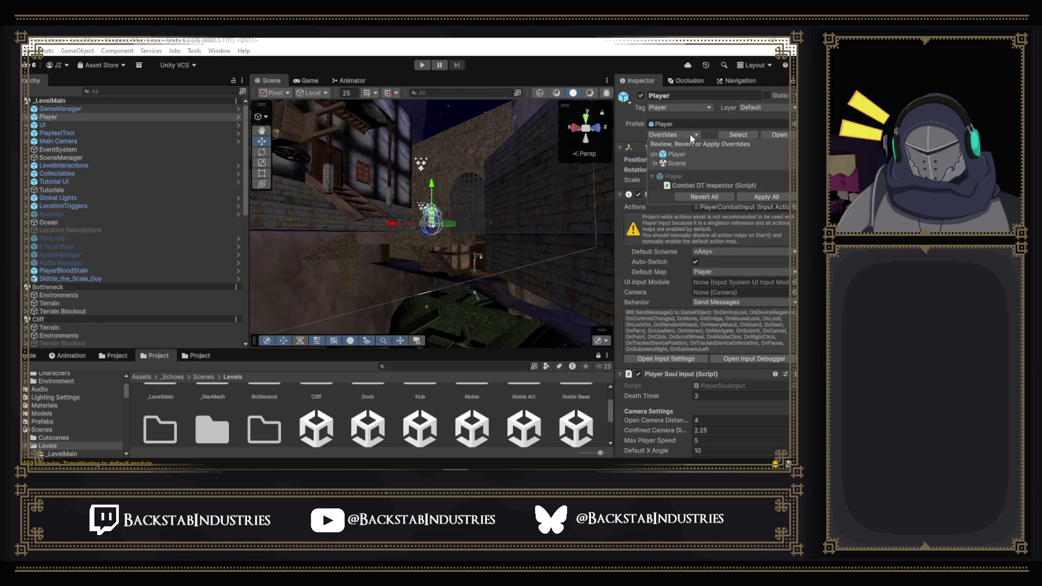
{"action": "left_click", "coordinate": [708, 185]}
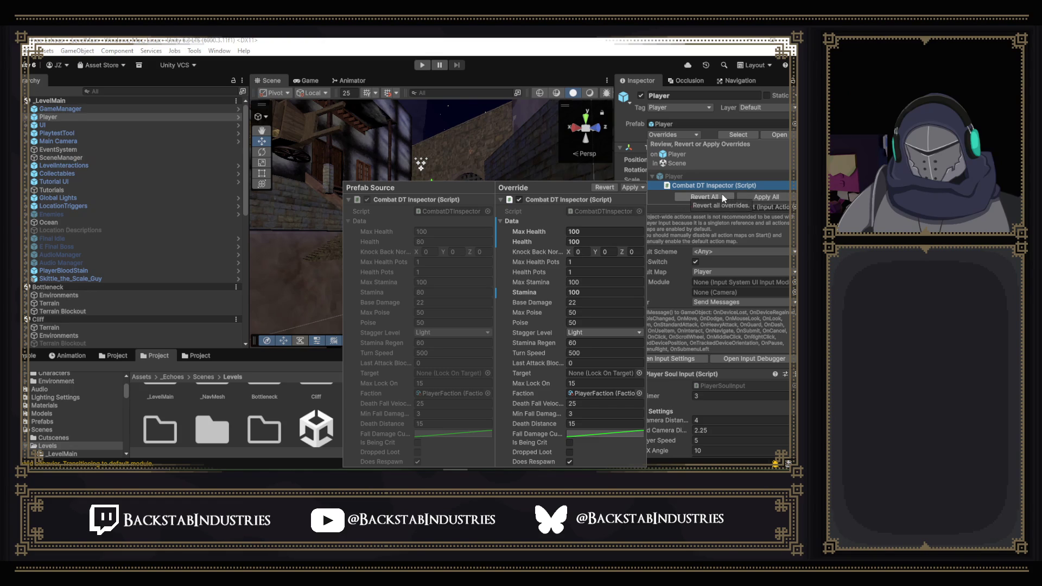
{"action": "left_click", "coordinate": [756, 196]}
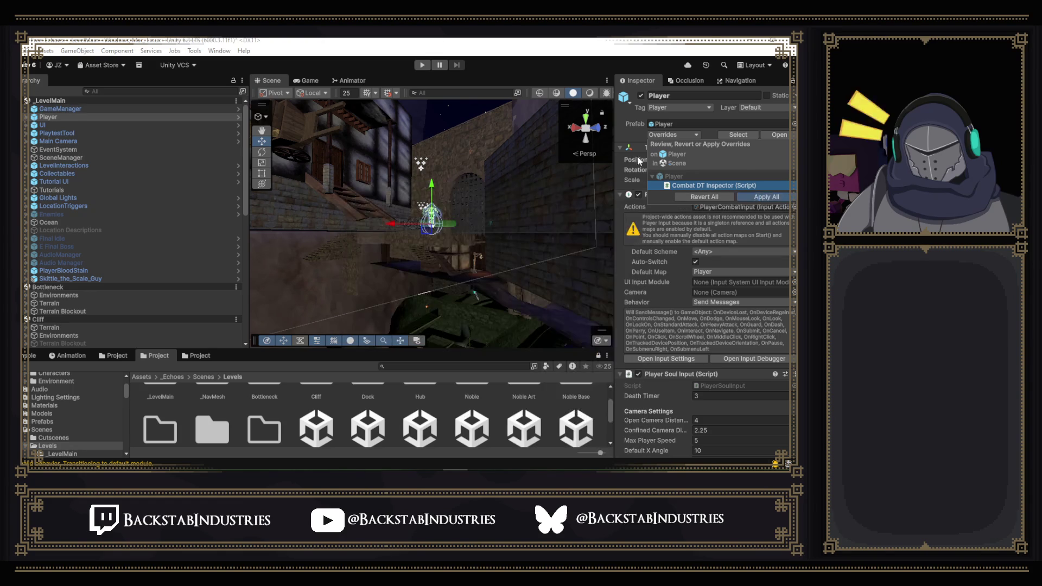
{"action": "scroll", "coordinate": [781, 237], "scroll_direction": "down", "scroll_amount": 5}
{"action": "scroll", "coordinate": [761, 258], "scroll_direction": "down", "scroll_amount": 5}
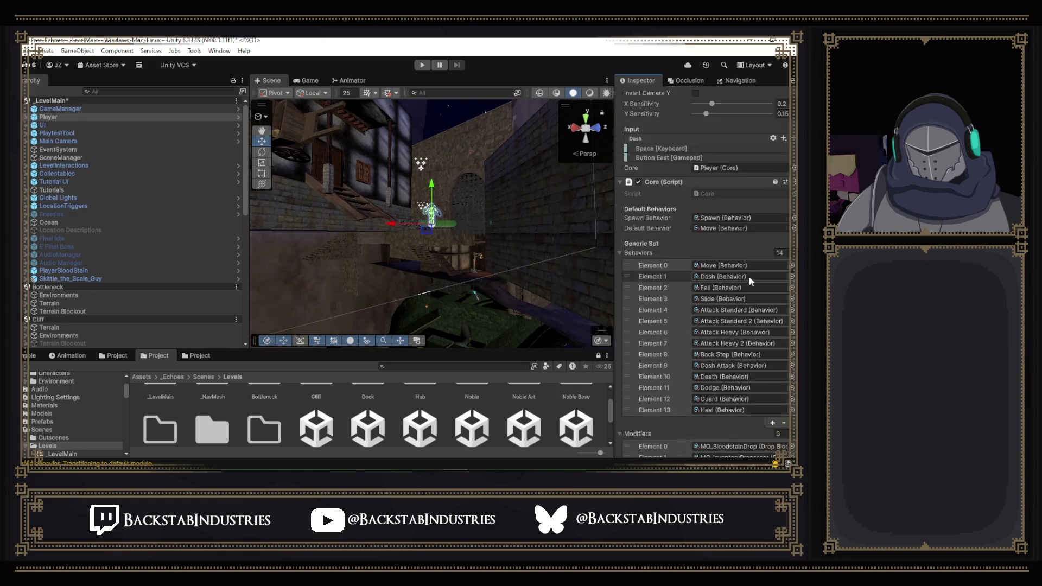
{"action": "scroll", "coordinate": [749, 277], "scroll_direction": "down", "scroll_amount": 5}
{"action": "scroll", "coordinate": [751, 221], "scroll_direction": "down", "scroll_amount": 3}
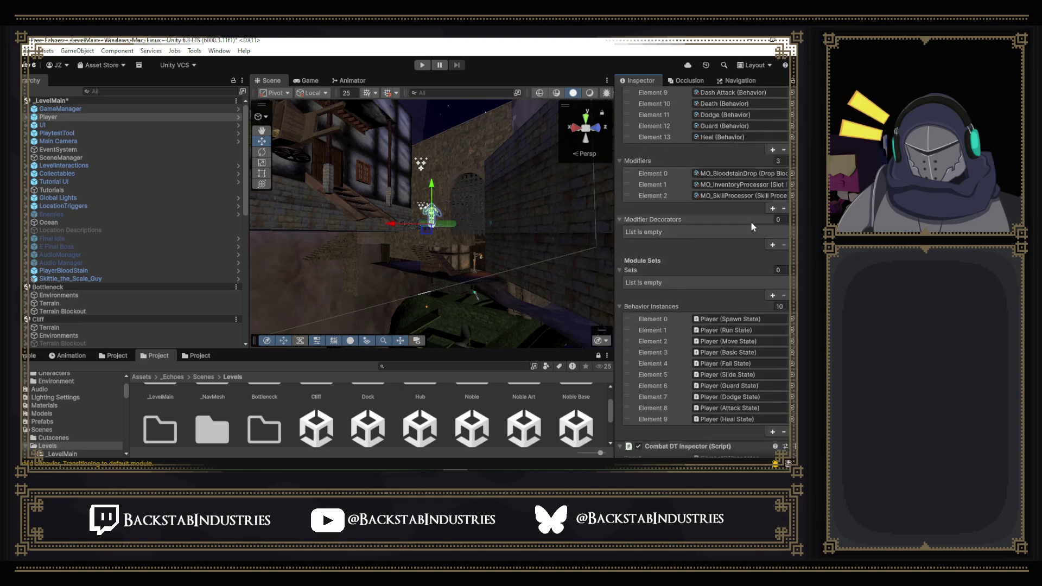
{"action": "scroll", "coordinate": [751, 221], "scroll_direction": "up", "scroll_amount": 5}
{"action": "scroll", "coordinate": [749, 219], "scroll_direction": "up", "scroll_amount": 3}
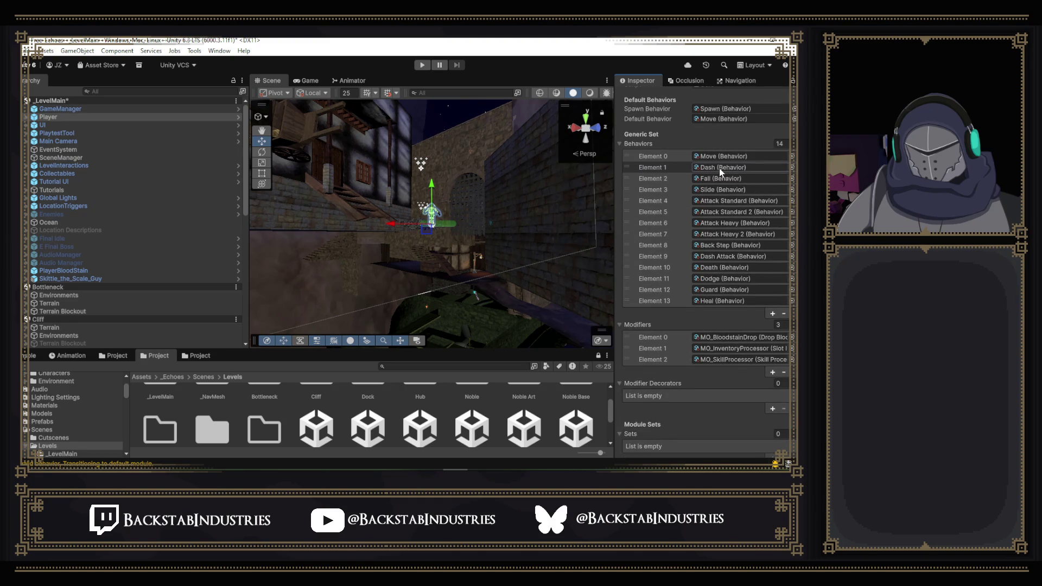
{"action": "scroll", "coordinate": [685, 269], "scroll_direction": "down", "scroll_amount": 4}
{"action": "scroll", "coordinate": [685, 266], "scroll_direction": "down", "scroll_amount": 4}
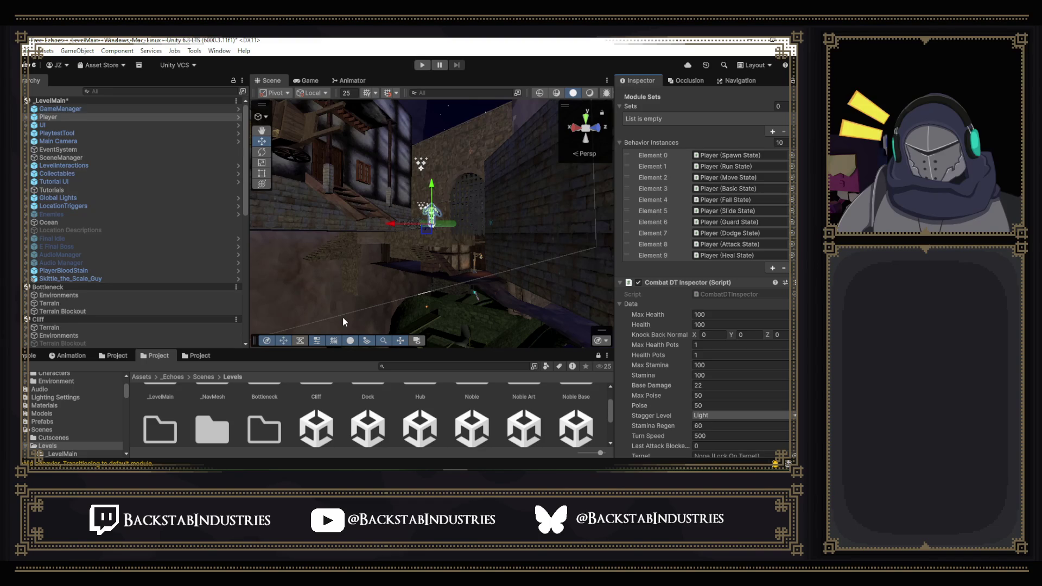
- Enlarge the Project panel, collapse Levels, and open the Refactor Testing scene from the Testing folder
{"action": "left_click_drag", "start_coordinate": [233, 348], "coordinate": [233, 314]}
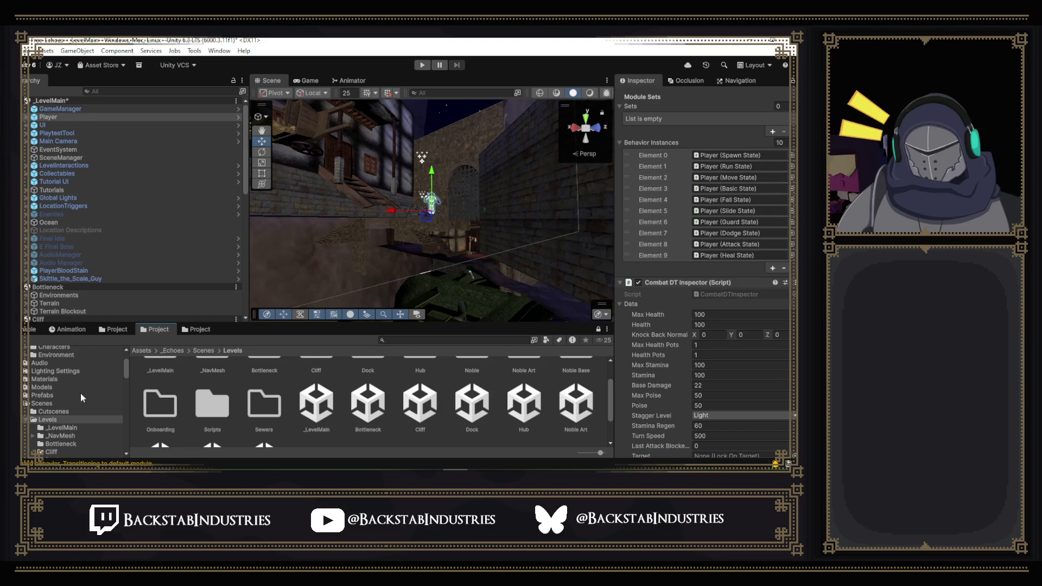
{"action": "scroll", "coordinate": [43, 414], "scroll_direction": "down", "scroll_amount": 2}
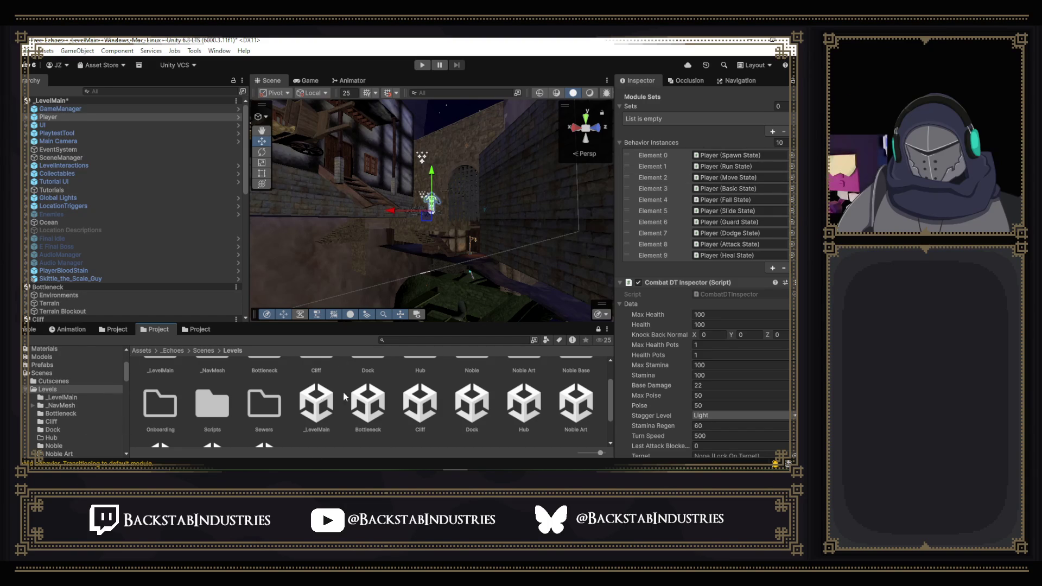
{"action": "left_click", "coordinate": [34, 390]}
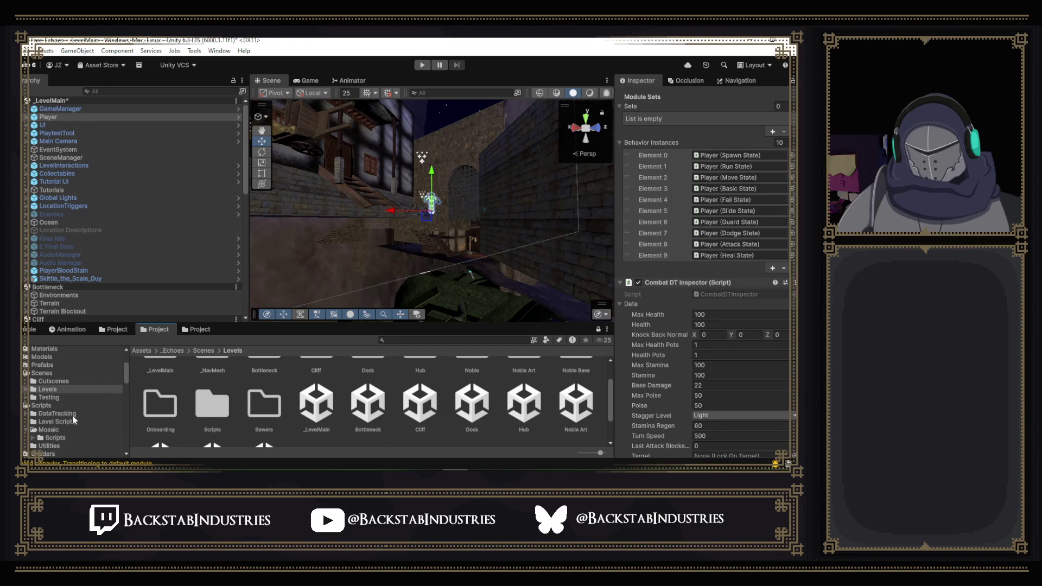
{"action": "left_click", "coordinate": [53, 398]}
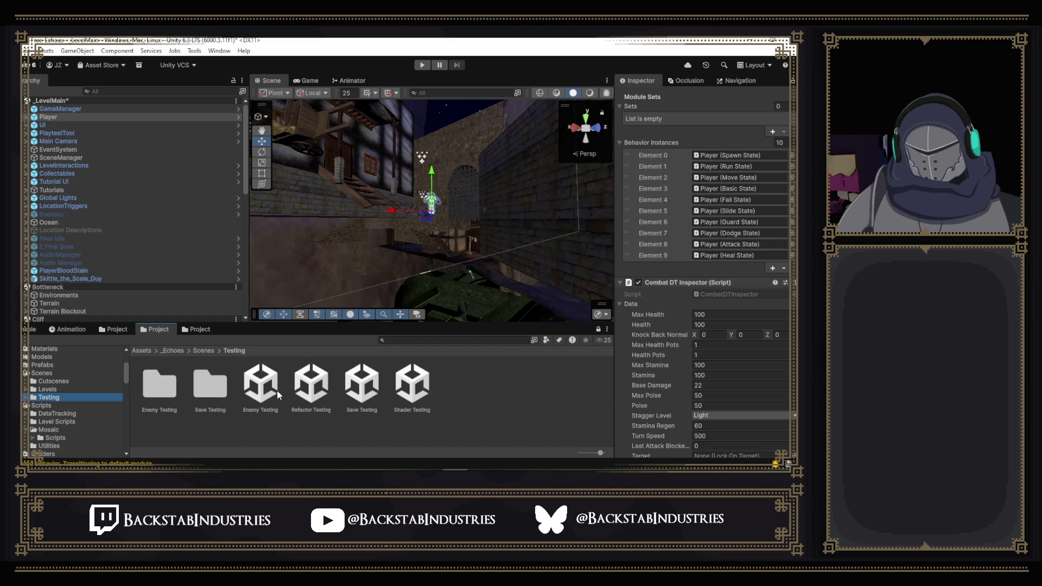
{"action": "double_click", "coordinate": [308, 388]}
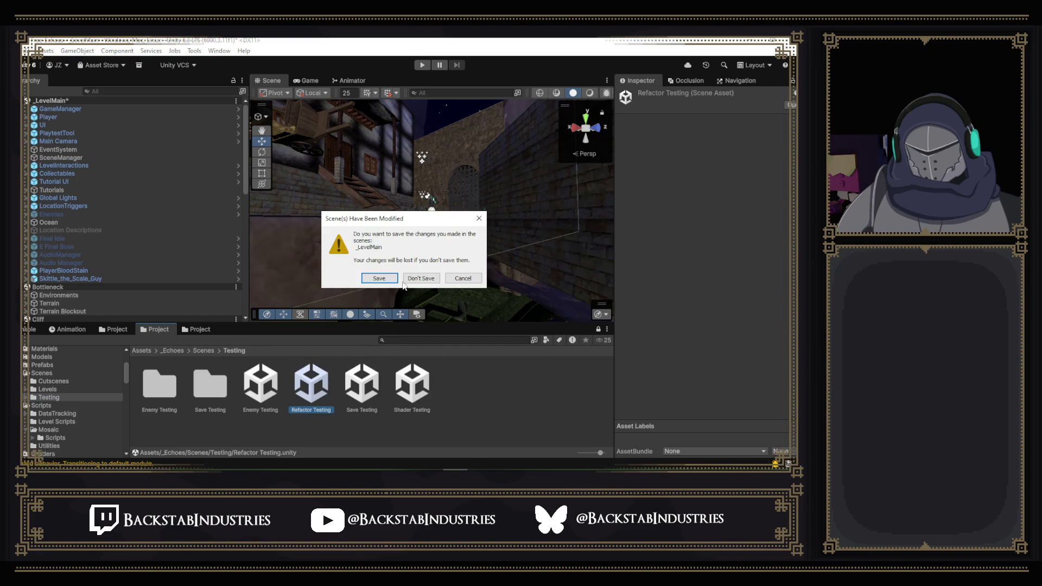
- Discard the _LevelMain changes to load Refactor Testing, then start play-testing it
{"action": "left_click", "coordinate": [420, 278]}
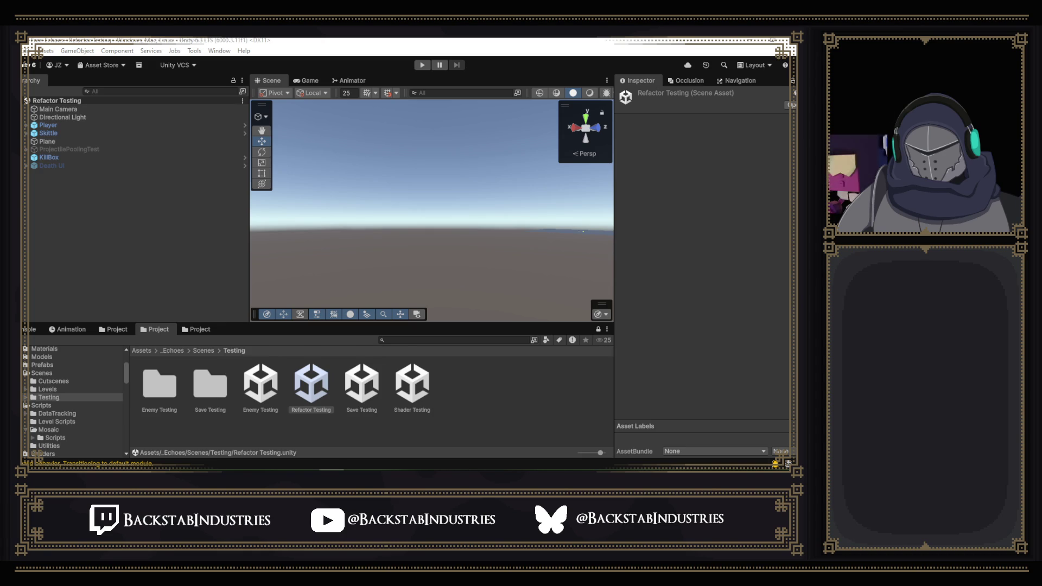
{"action": "left_click", "coordinate": [294, 41]}
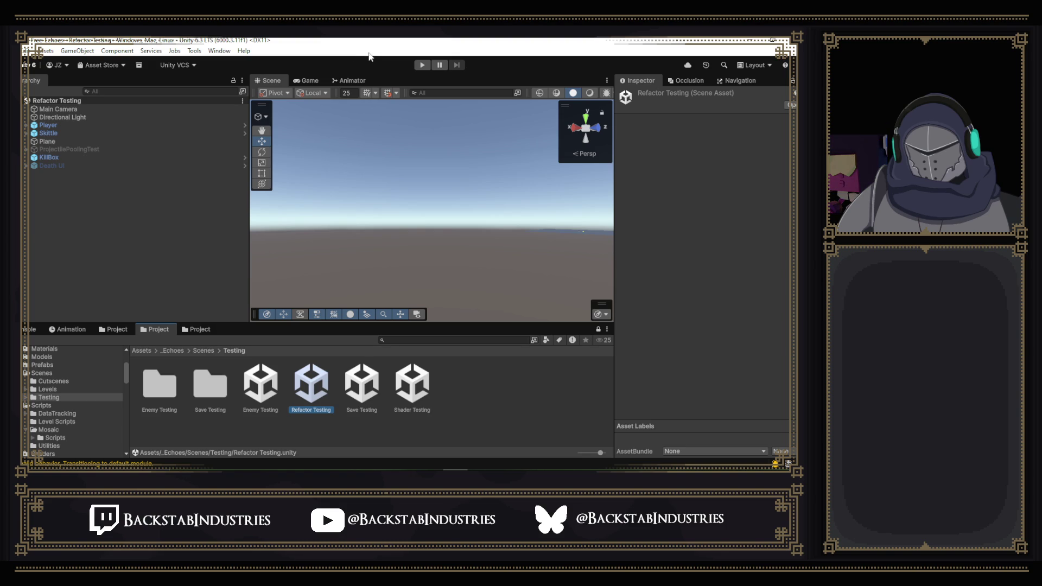
{"action": "left_click", "coordinate": [421, 66]}
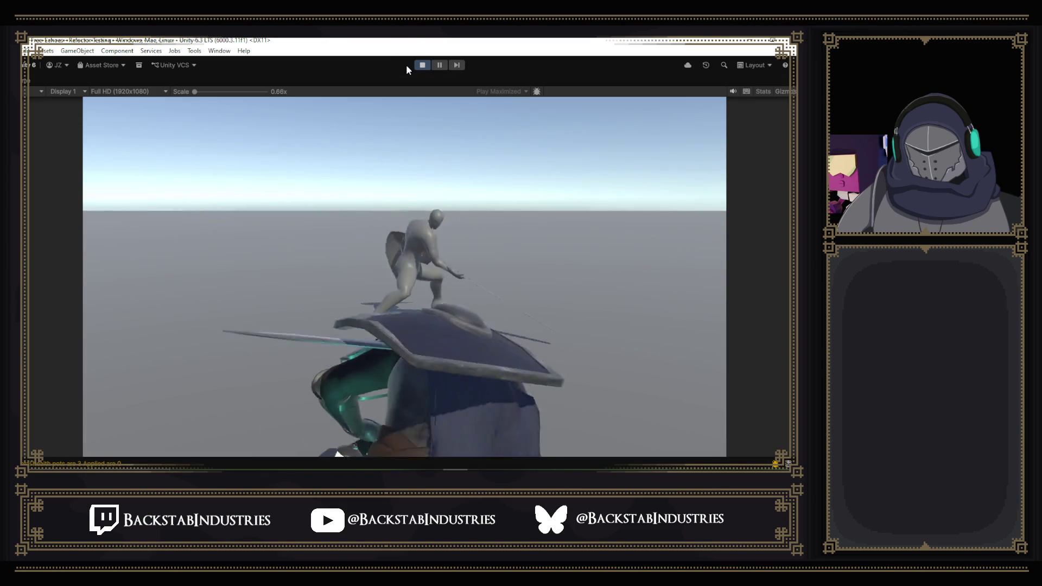
- Walk the knight forward, restore the editor layout, select Player's Run State instance, and stop play mode
{"action": "key", "text": "w"}
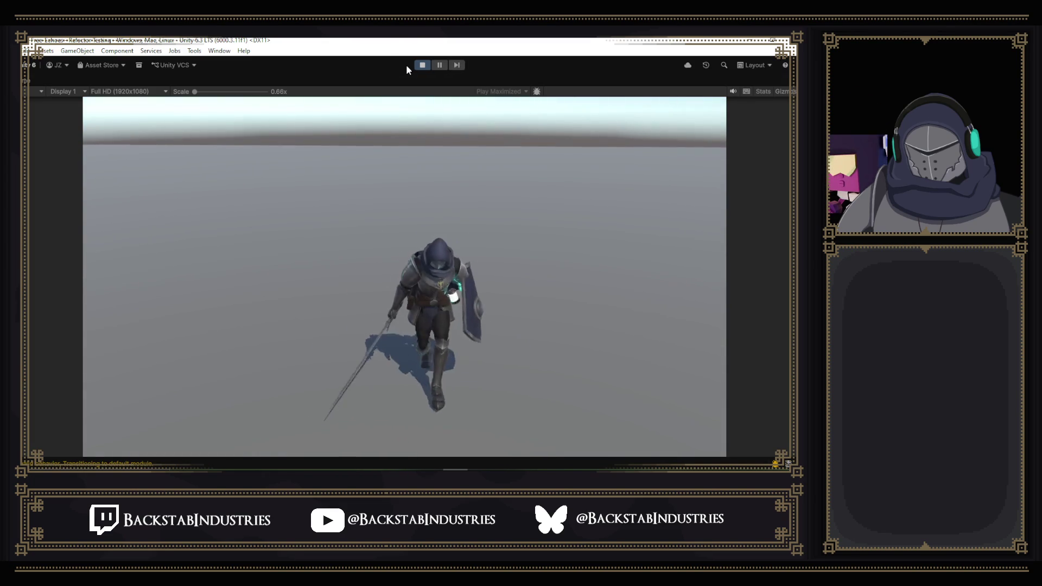
{"action": "key", "text": "shift+space"}
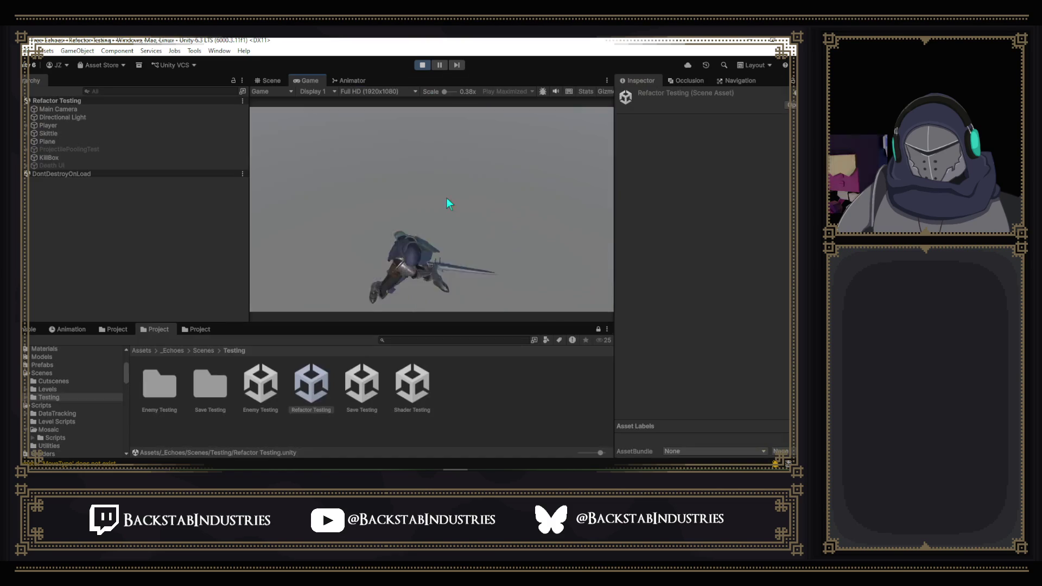
{"action": "left_click", "coordinate": [59, 125]}
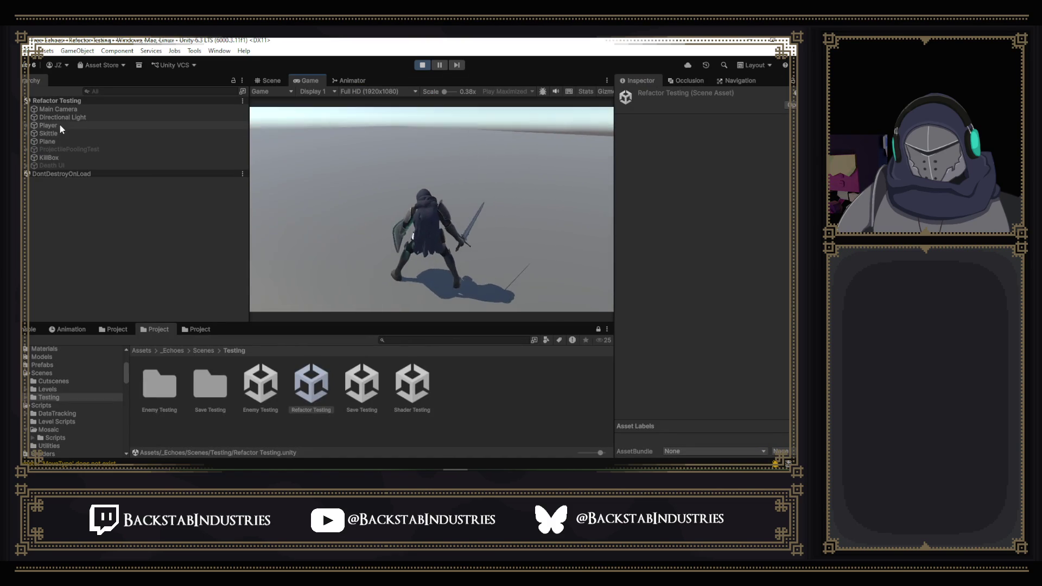
{"action": "scroll", "coordinate": [679, 207], "scroll_direction": "down", "scroll_amount": 5}
{"action": "scroll", "coordinate": [678, 208], "scroll_direction": "down", "scroll_amount": 5}
{"action": "scroll", "coordinate": [678, 208], "scroll_direction": "down", "scroll_amount": 5}
{"action": "scroll", "coordinate": [691, 278], "scroll_direction": "up", "scroll_amount": 2}
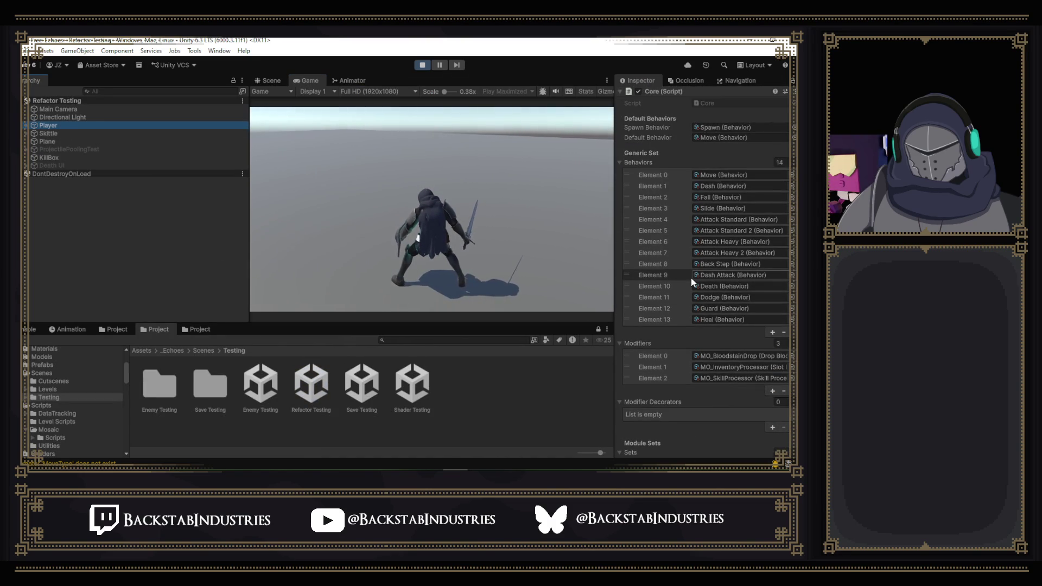
{"action": "scroll", "coordinate": [691, 278], "scroll_direction": "up", "scroll_amount": 1}
{"action": "scroll", "coordinate": [738, 235], "scroll_direction": "down", "scroll_amount": 3}
{"action": "scroll", "coordinate": [738, 234], "scroll_direction": "down", "scroll_amount": 3}
{"action": "scroll", "coordinate": [738, 235], "scroll_direction": "down", "scroll_amount": 3}
{"action": "left_click", "coordinate": [670, 294]}
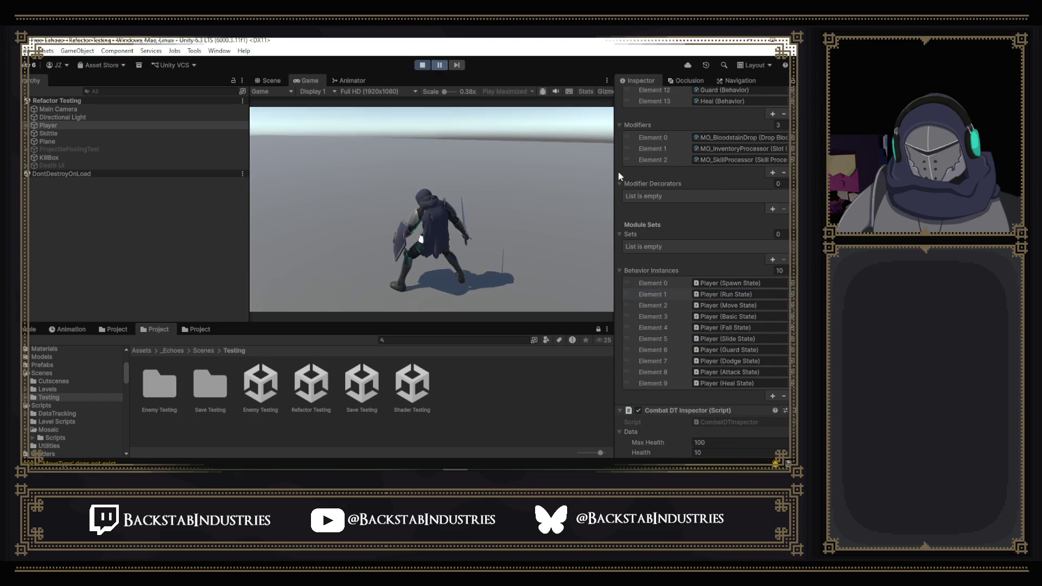
{"action": "key", "text": "ctrl+p"}
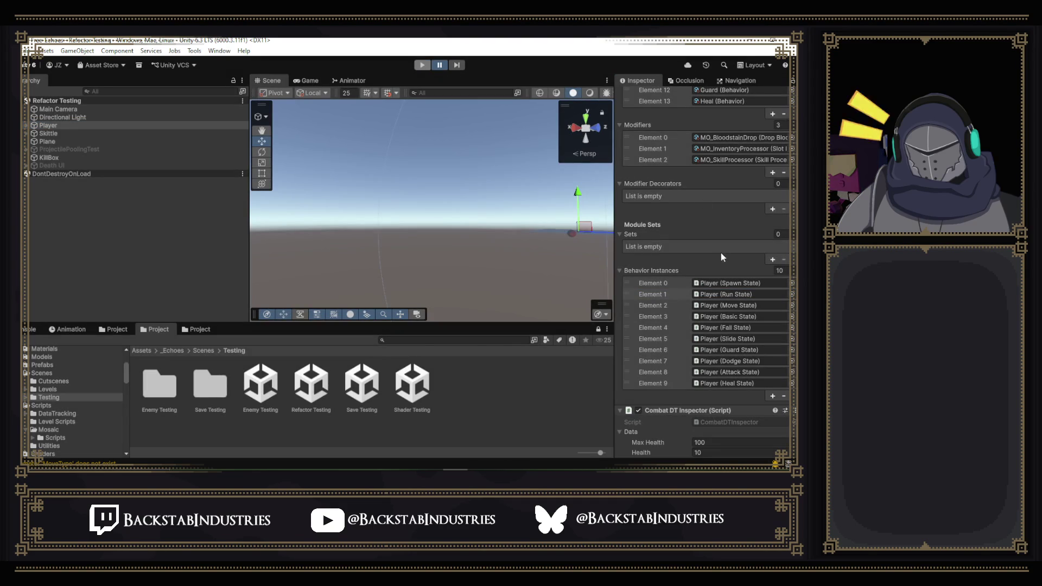
- In the Player prefab, clear the Run State entry and remove it from the behavior instances list
{"action": "left_click", "coordinate": [245, 124]}
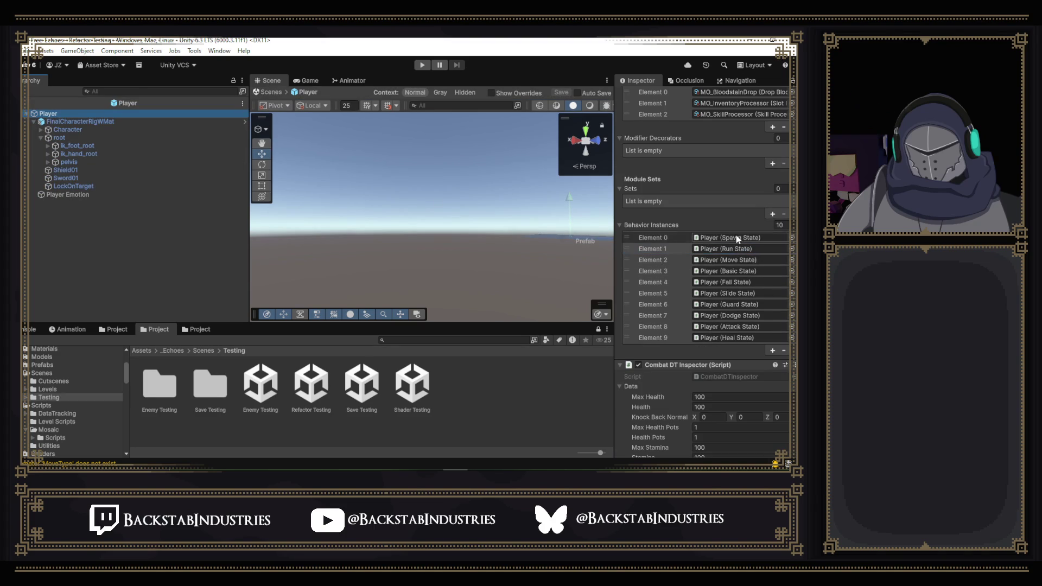
{"action": "left_click", "coordinate": [663, 248]}
{"action": "key", "text": "Delete"}
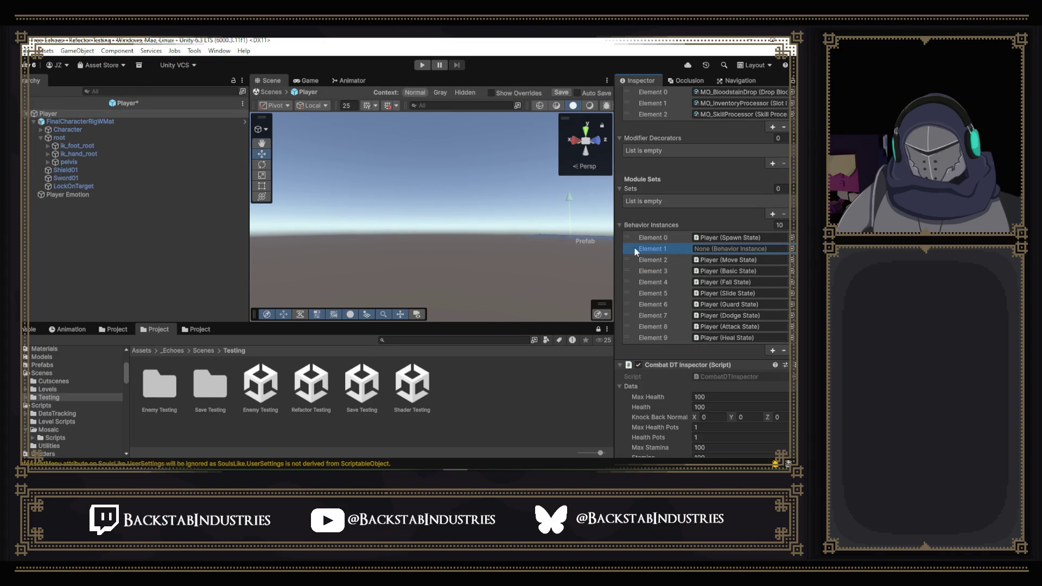
{"action": "mouse_move", "coordinate": [631, 249]}
{"action": "left_mouse_down"}
{"action": "mouse_move", "coordinate": [649, 339]}
{"action": "mouse_move", "coordinate": [779, 351]}
{"action": "left_mouse_up"}
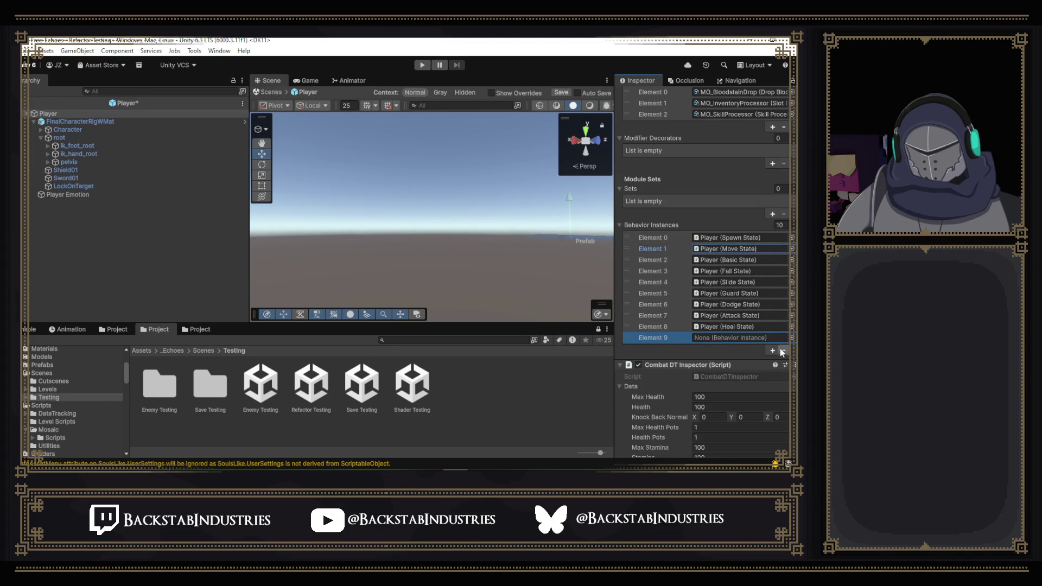
{"action": "left_click", "coordinate": [783, 352]}
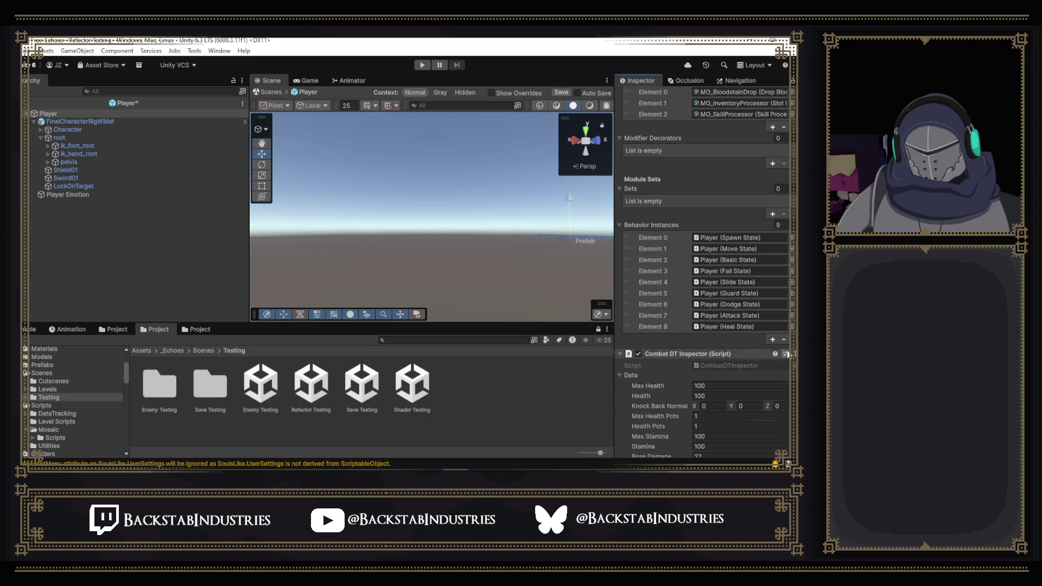
{"action": "scroll", "coordinate": [685, 294], "scroll_direction": "down", "scroll_amount": 10}
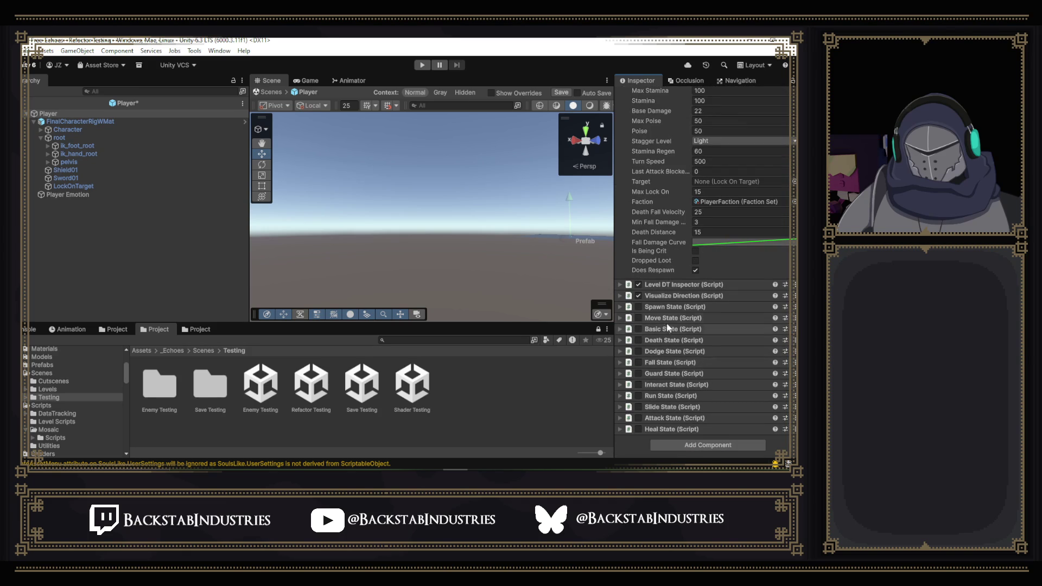
- Adjust the Run State component via its context menu, save the Player prefab and return to the scene
{"action": "left_click", "coordinate": [670, 395]}
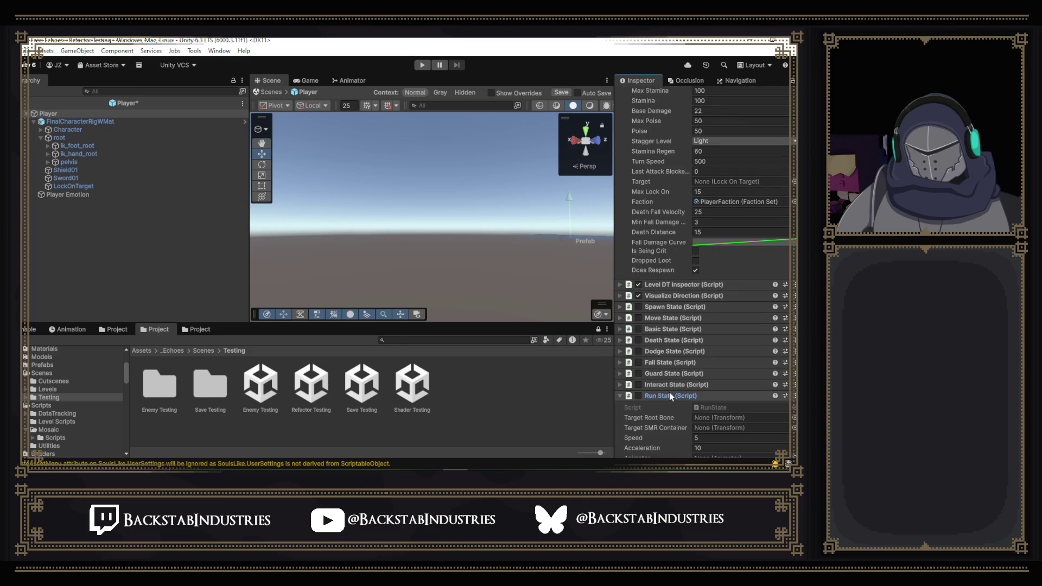
{"action": "right_click", "coordinate": [669, 393]}
{"action": "left_click", "coordinate": [689, 321]}
{"action": "scroll", "coordinate": [689, 319], "scroll_direction": "up", "scroll_amount": 5}
{"action": "key", "text": "ctrl+s"}
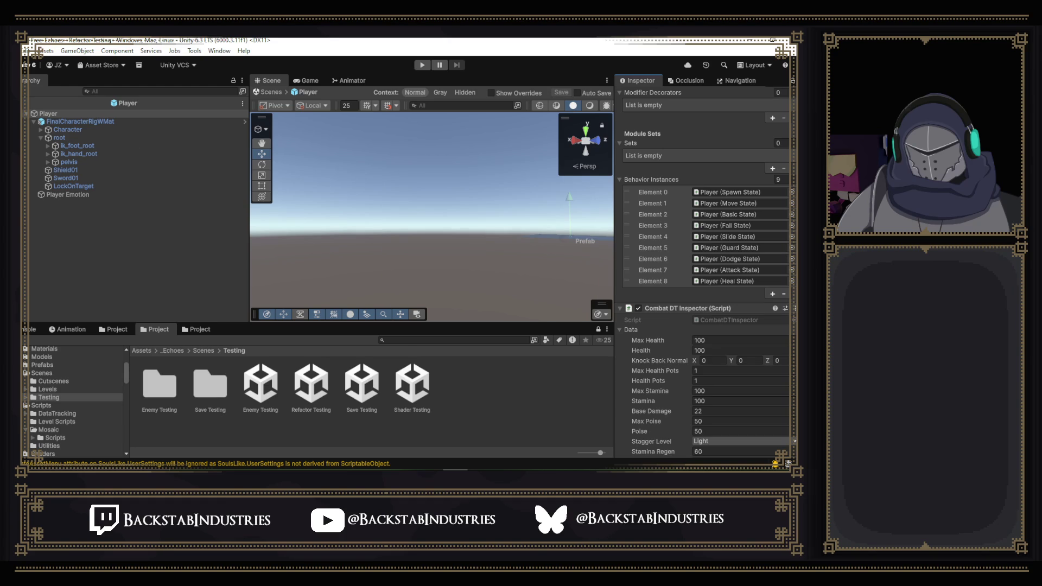
{"action": "left_click", "coordinate": [33, 102]}
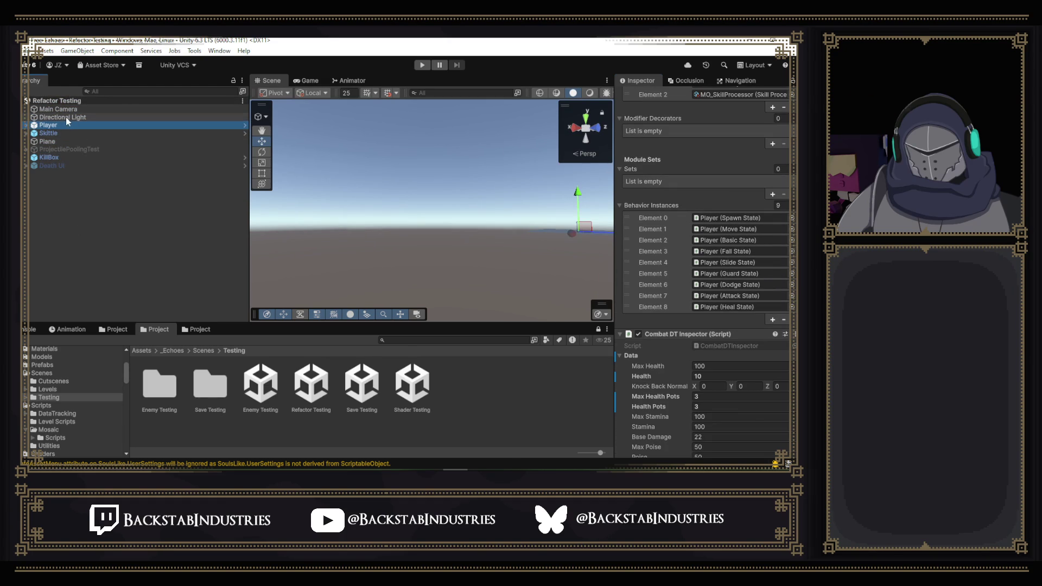
- Search the project for 'dash', select the Player's Movement Dash asset, clear the search and start the game
{"action": "left_click", "coordinate": [411, 339]}
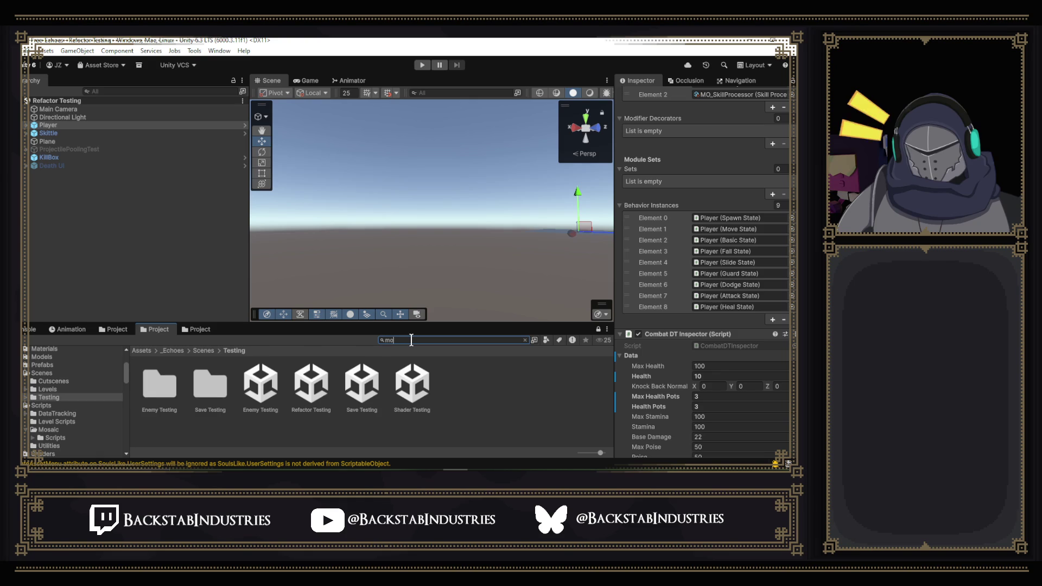
{"action": "type", "text": "mov"}
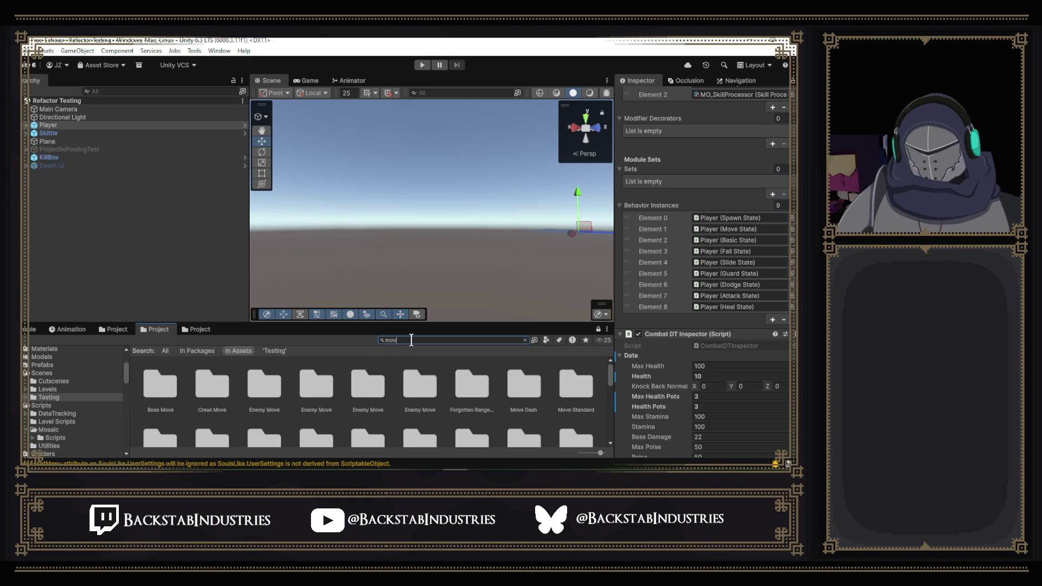
{"action": "type", "text": "edash"}
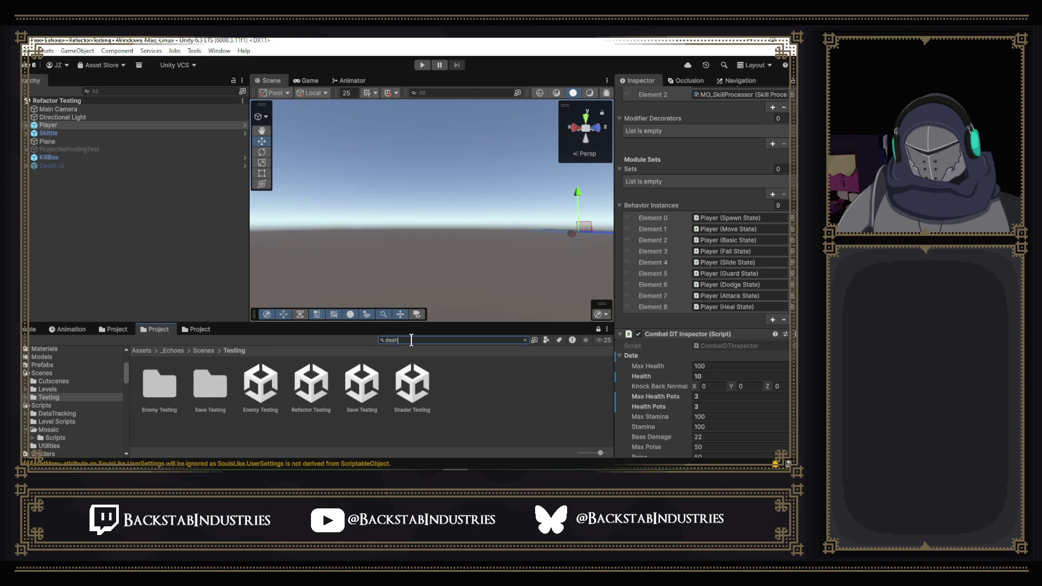
{"action": "left_click", "coordinate": [418, 383]}
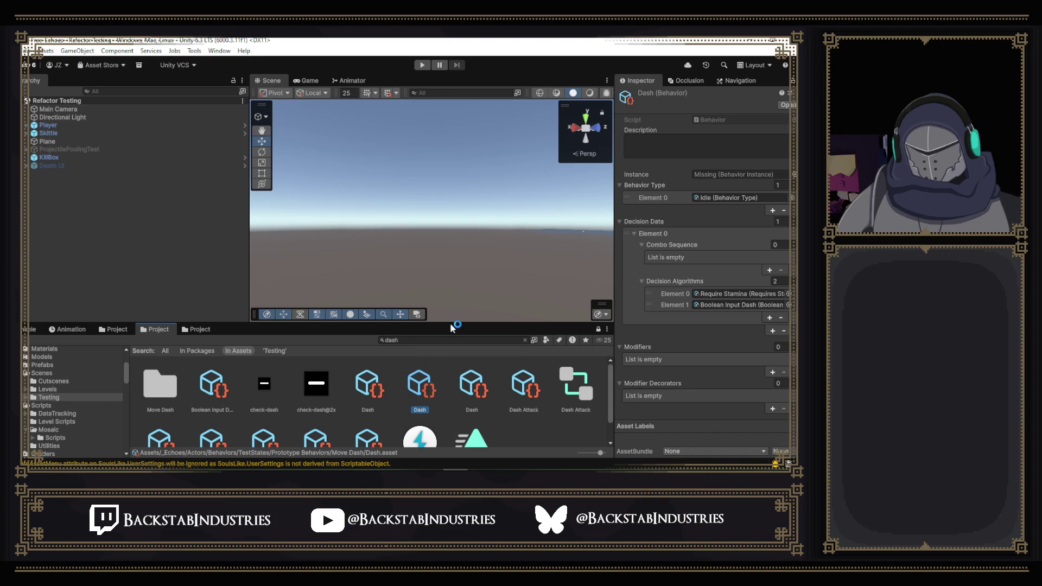
{"action": "left_click", "coordinate": [368, 385]}
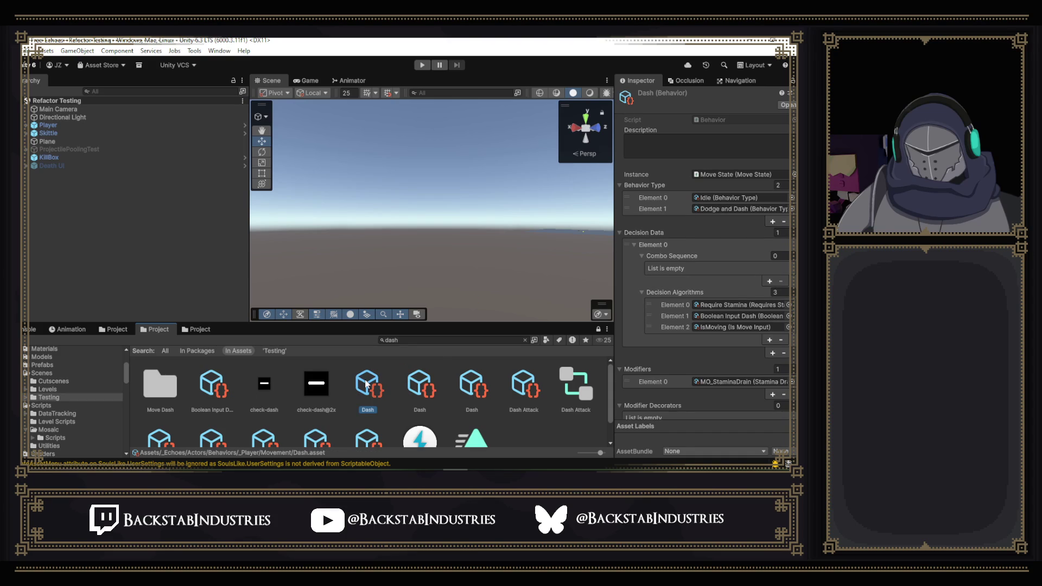
{"action": "left_click", "coordinate": [523, 339]}
{"action": "key", "text": "BackSpace"}
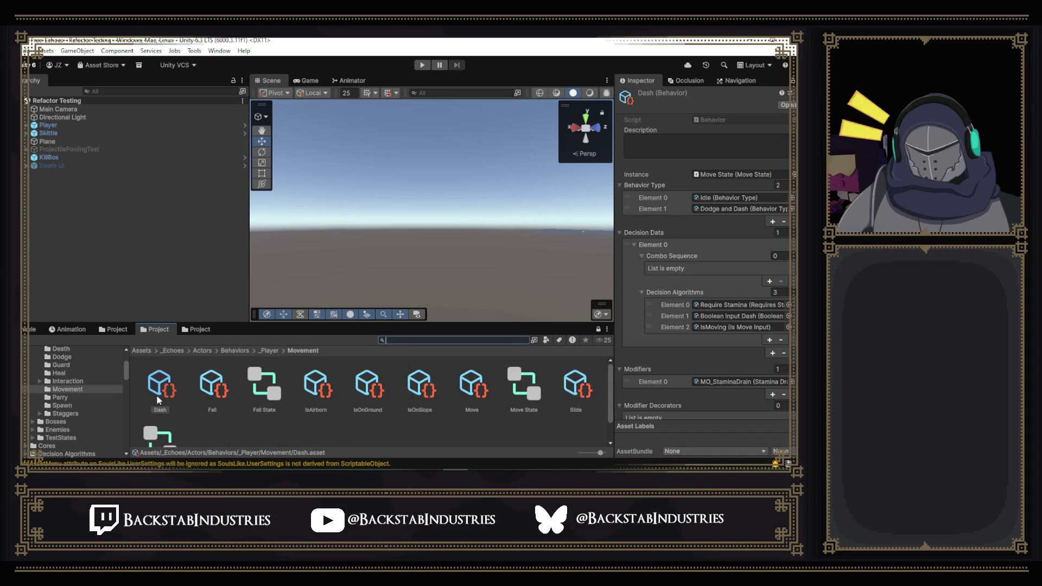
{"action": "scroll", "coordinate": [747, 165], "scroll_direction": "down", "scroll_amount": 3}
{"action": "scroll", "coordinate": [747, 165], "scroll_direction": "down", "scroll_amount": 2}
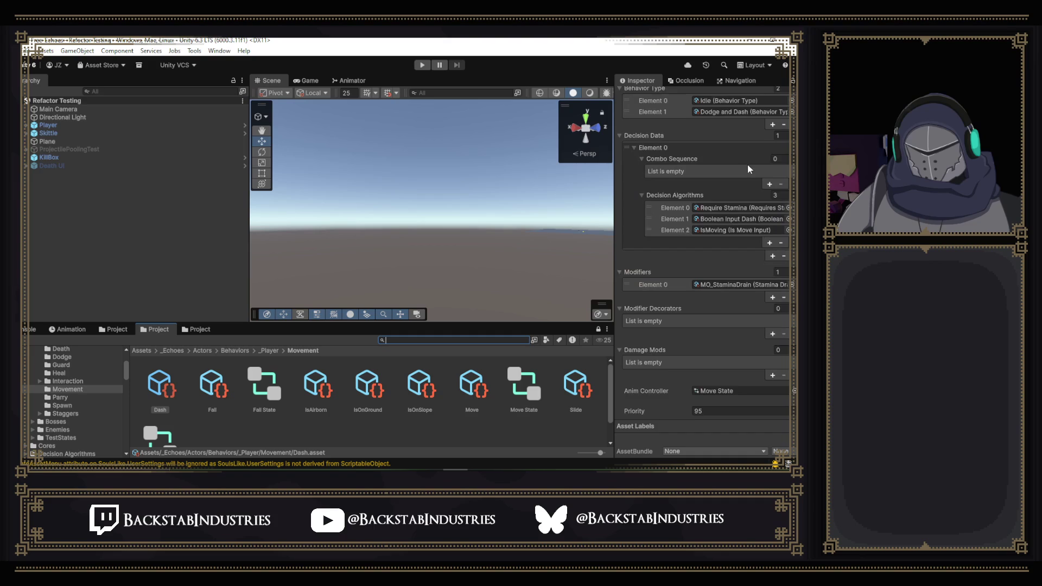
{"action": "scroll", "coordinate": [667, 392], "scroll_direction": "up", "scroll_amount": 5}
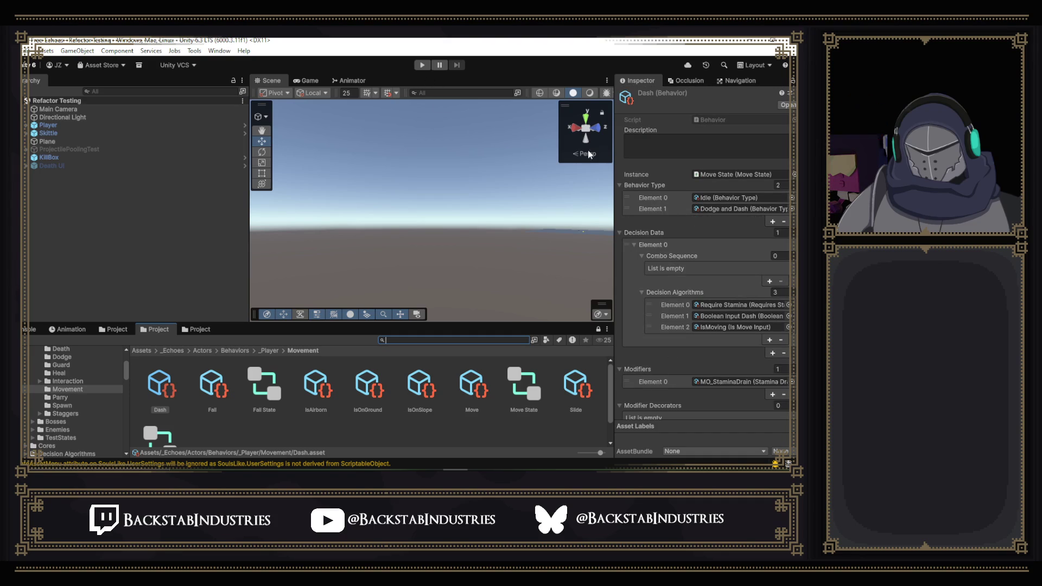
{"action": "scroll", "coordinate": [714, 325], "scroll_direction": "down", "scroll_amount": 3}
{"action": "scroll", "coordinate": [714, 325], "scroll_direction": "down", "scroll_amount": 2}
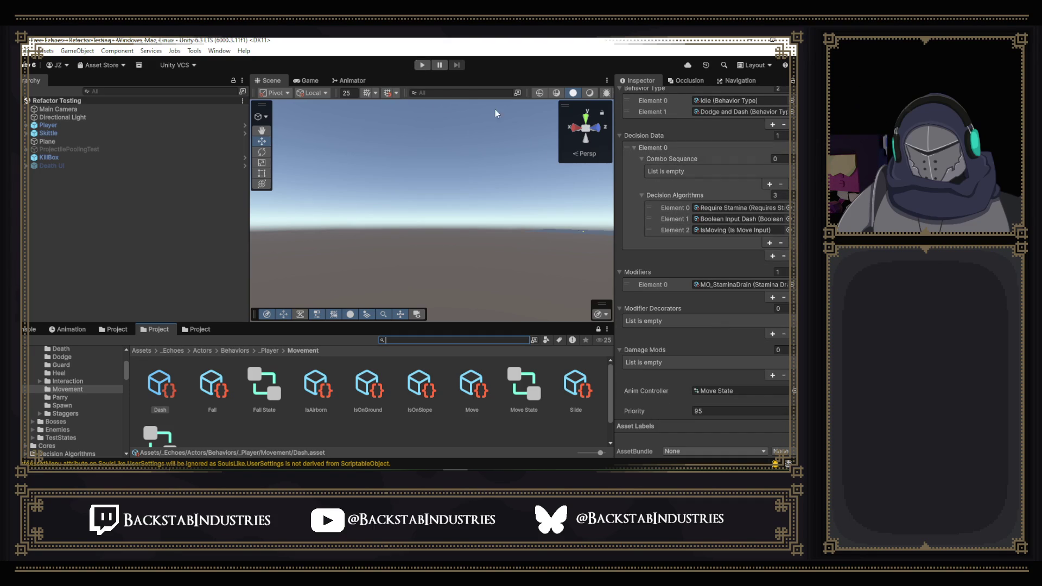
{"action": "left_click", "coordinate": [421, 65]}
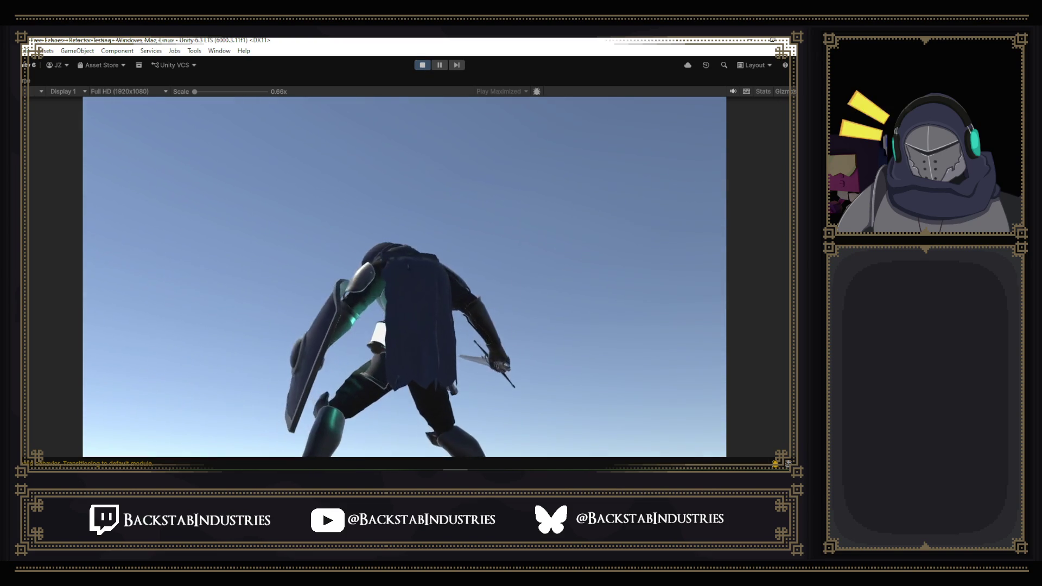
- Restore the editor layout and float the Animator state machine window beside the running game
{"action": "key", "text": "shift+space"}
{"action": "left_click", "coordinate": [342, 81]}
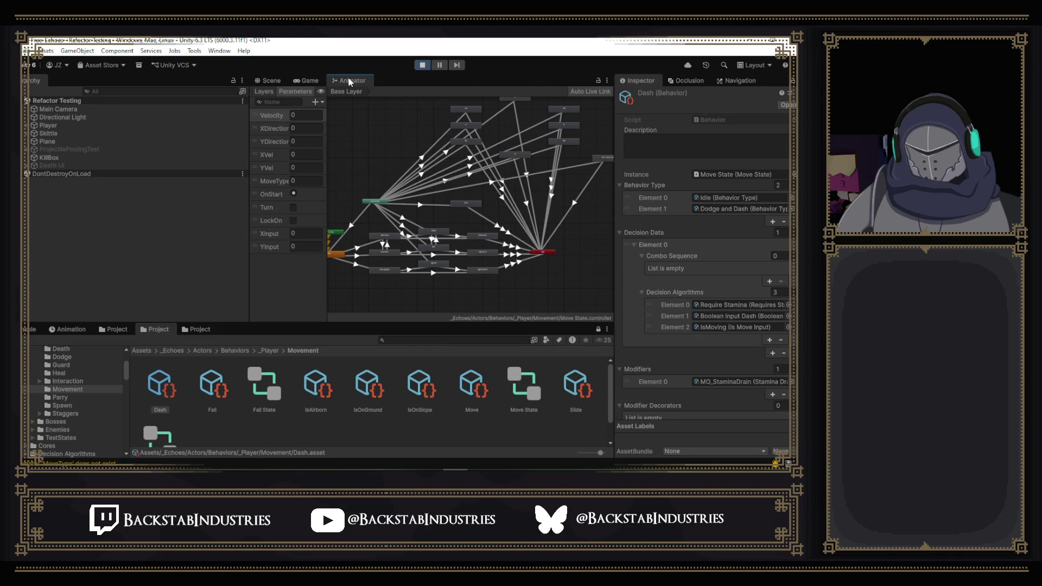
{"action": "left_click_drag", "start_coordinate": [352, 84], "coordinate": [164, 207]}
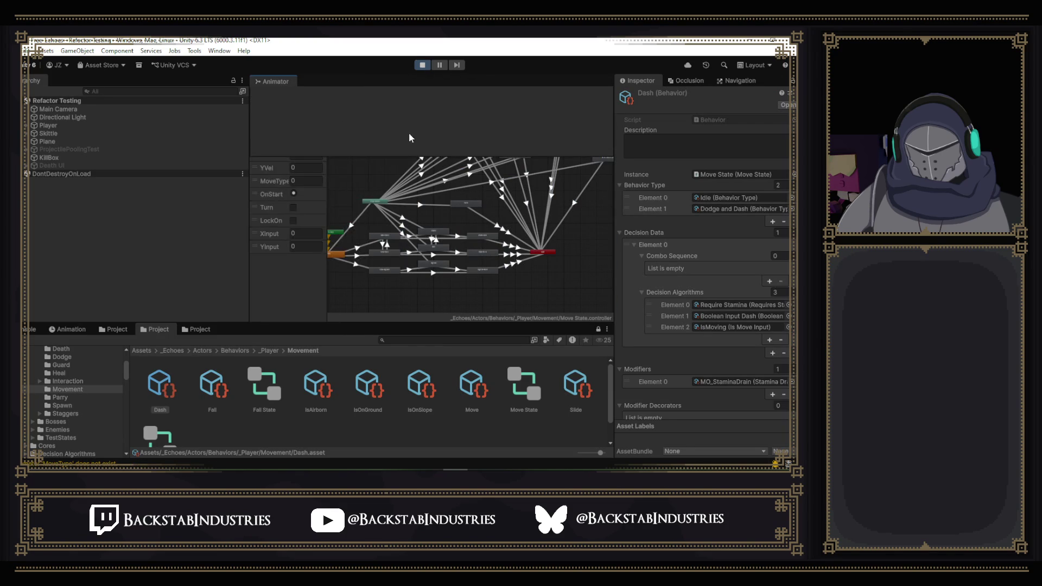
{"action": "left_click_drag", "start_coordinate": [163, 205], "coordinate": [155, 206]}
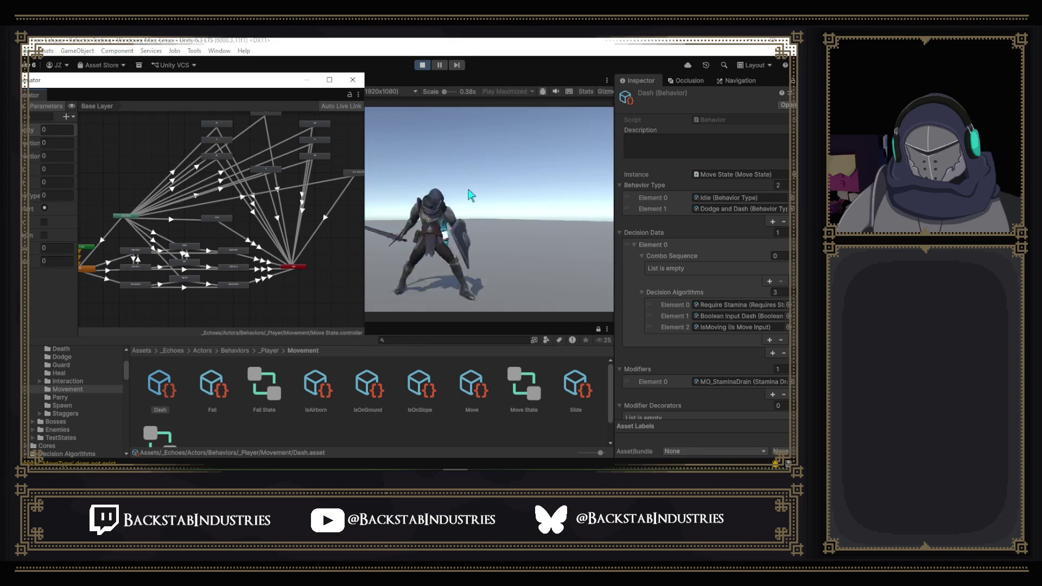
{"action": "left_click_drag", "start_coordinate": [181, 80], "coordinate": [439, 146]}
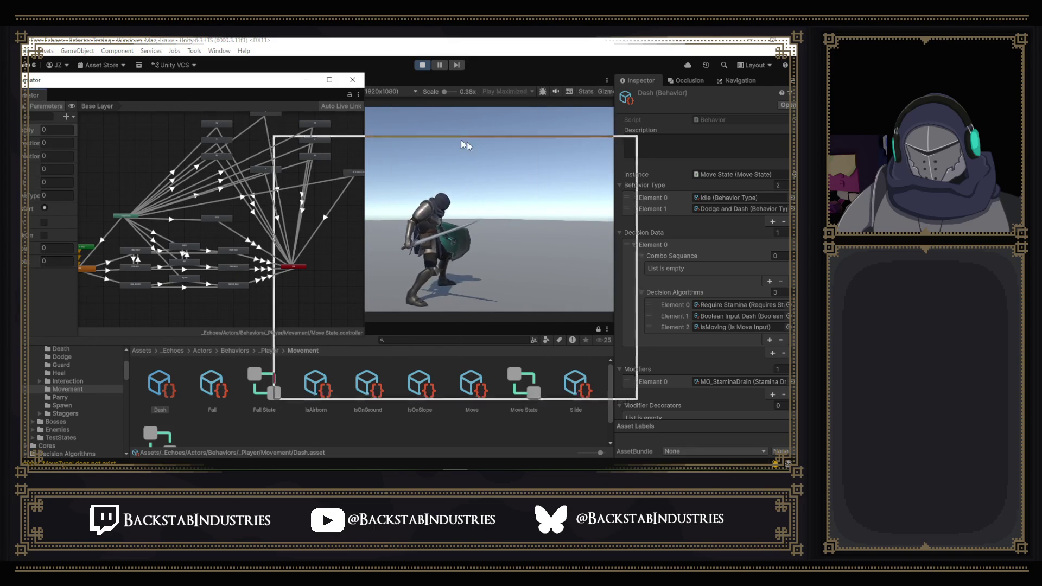
- Expand Player in the Hierarchy, move the Animator window aside, and switch to GitHub Desktop
{"action": "left_click", "coordinate": [27, 126]}
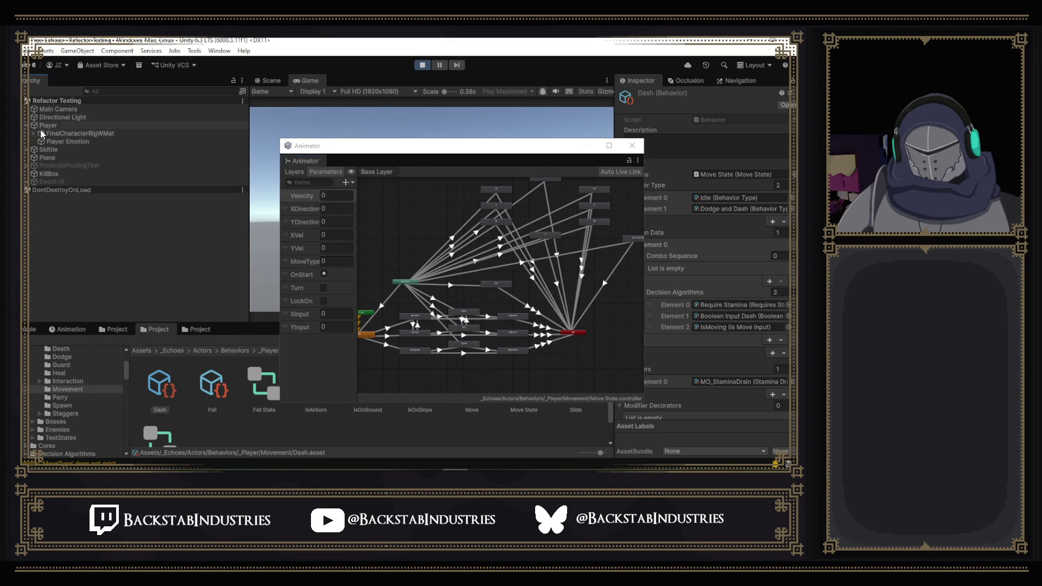
{"action": "left_click_drag", "start_coordinate": [436, 145], "coordinate": [177, 114]}
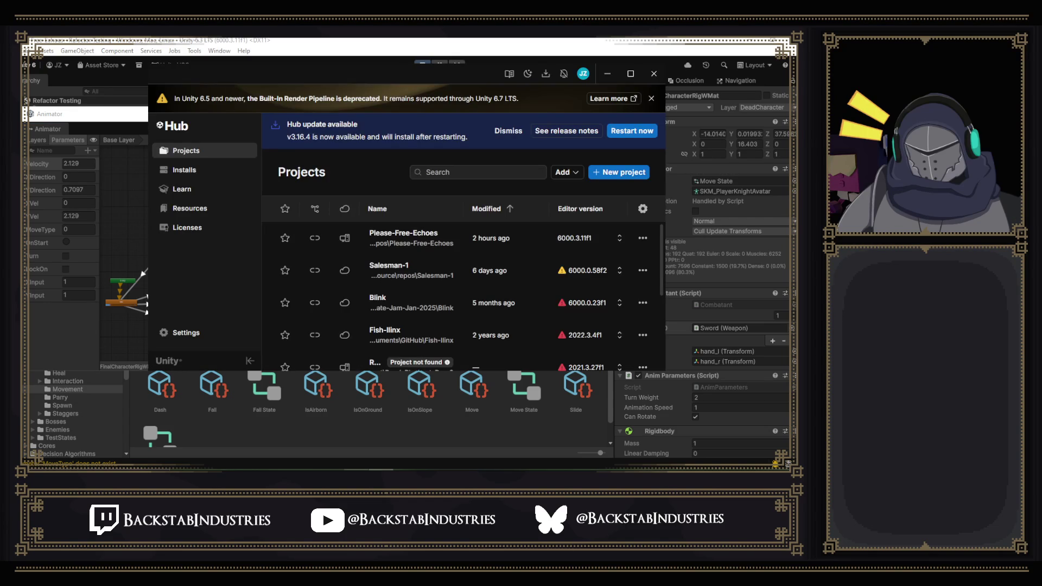
{"action": "key", "text": "alt+Tab"}
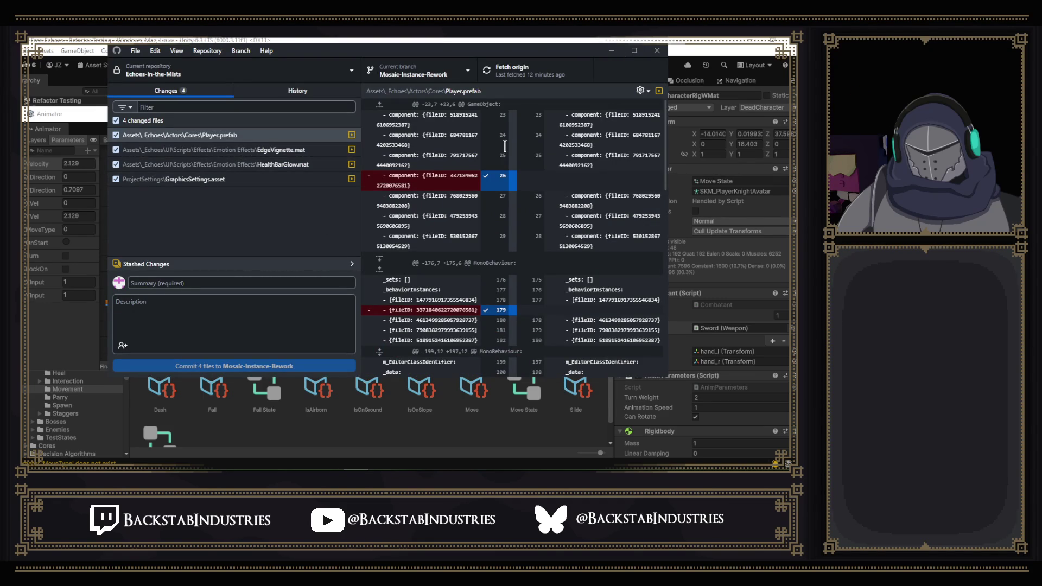
- Glance at the branch list, show the Player.prefab diff instead of the stash, and fetch origin
{"action": "left_click", "coordinate": [465, 73]}
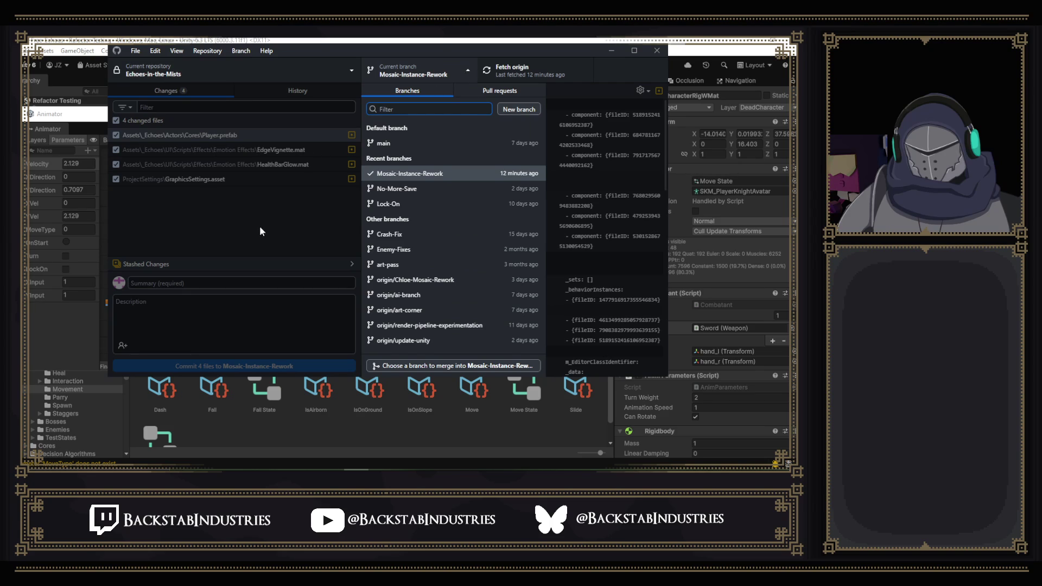
{"action": "left_click", "coordinate": [258, 217]}
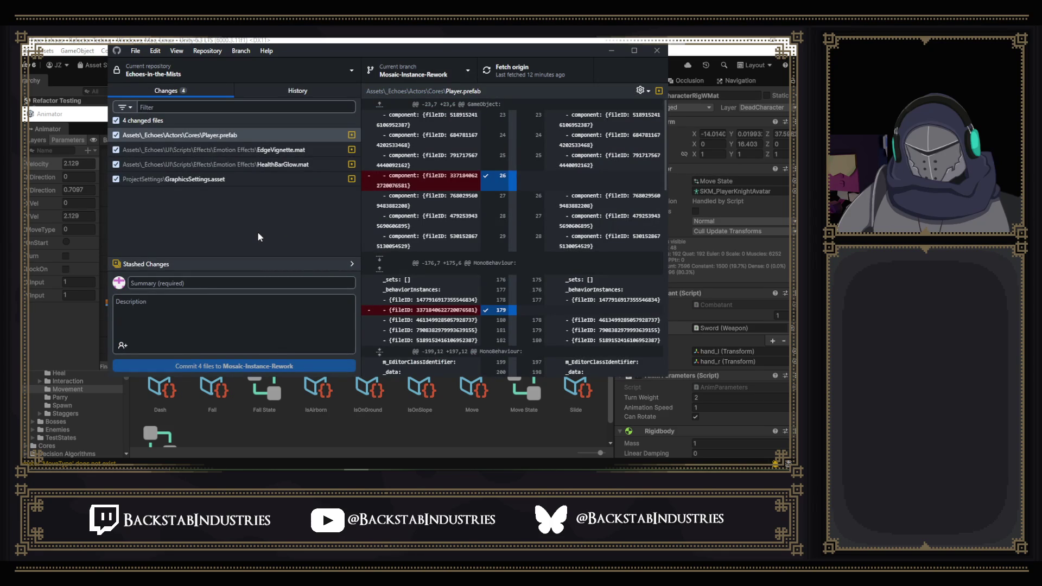
{"action": "left_click", "coordinate": [345, 262]}
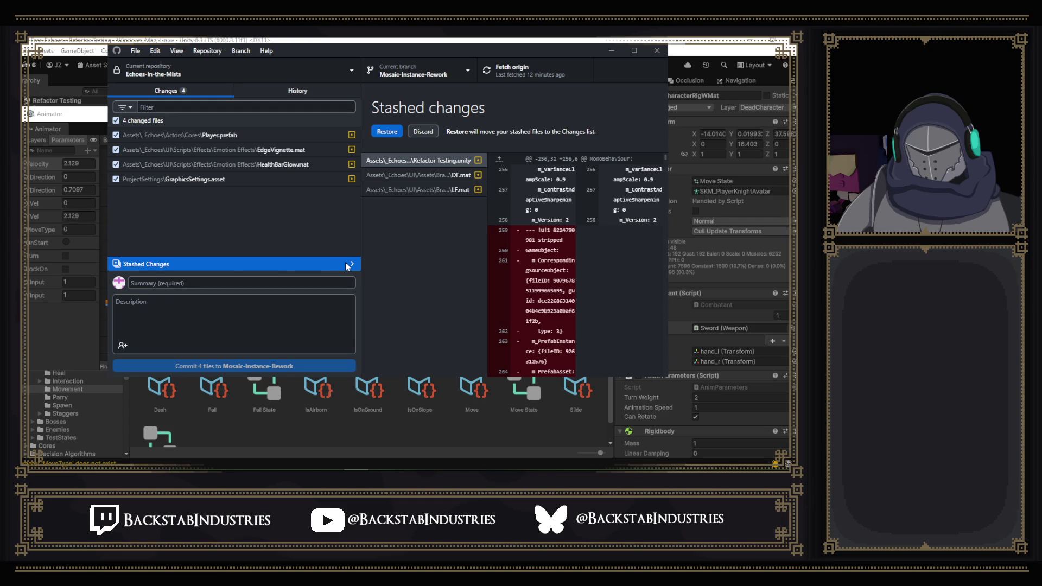
{"action": "left_click", "coordinate": [345, 262]}
{"action": "left_click", "coordinate": [533, 63]}
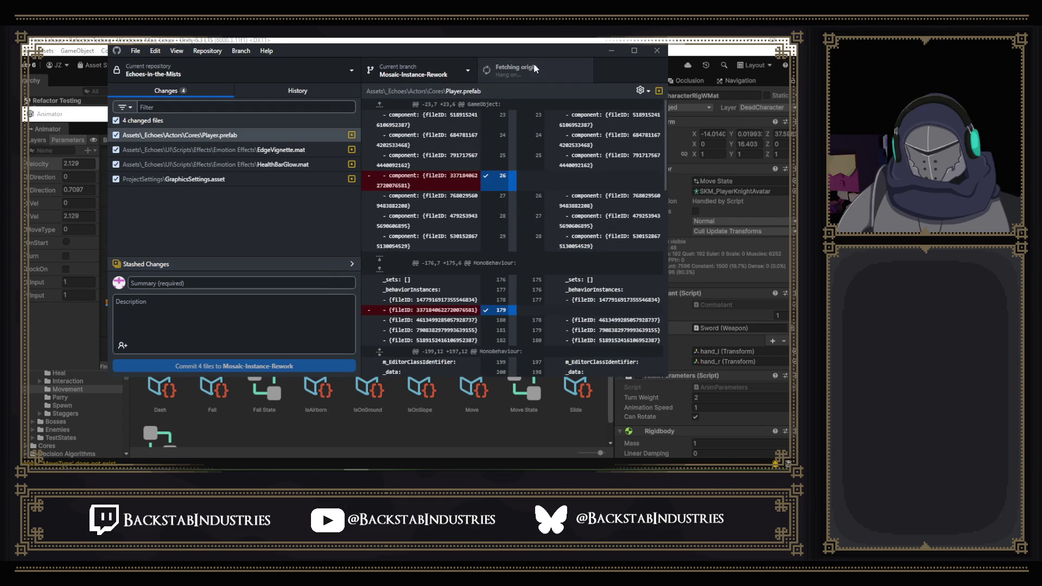
- Show the Move State.controller diff inside the latest Failed Heal Anim commit in History
{"action": "left_click", "coordinate": [302, 94]}
{"action": "left_click", "coordinate": [235, 130]}
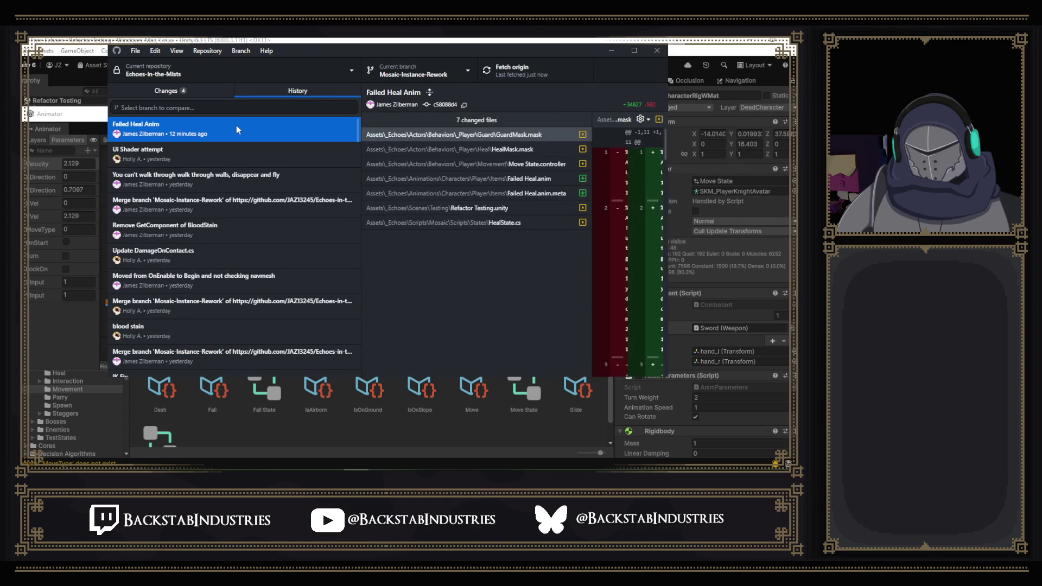
{"action": "left_click", "coordinate": [482, 138]}
{"action": "left_click", "coordinate": [494, 163]}
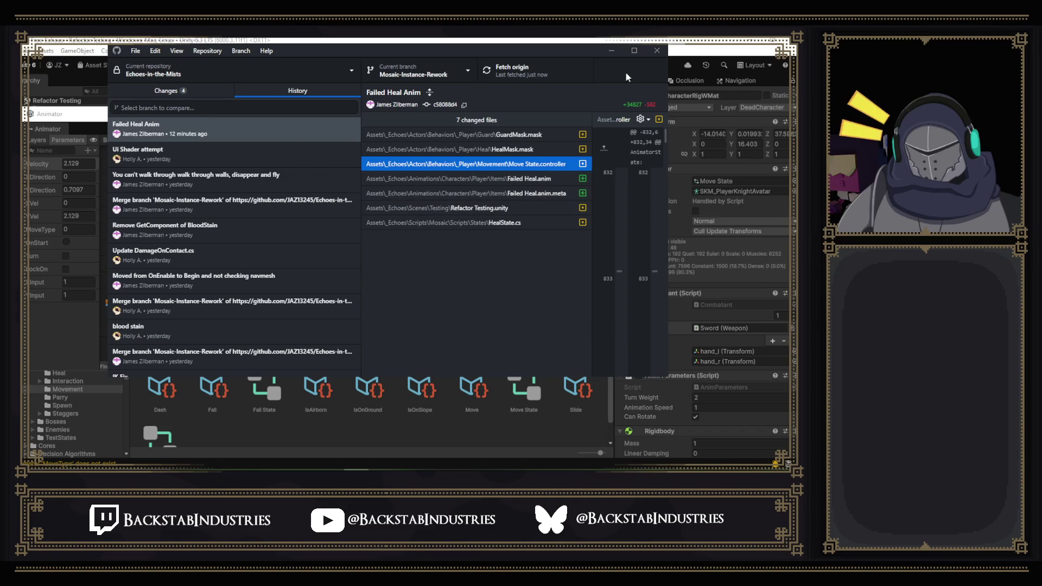
- Maximize the window and widen the diff pane for reading, then return to the Unity editor
{"action": "left_click", "coordinate": [633, 50]}
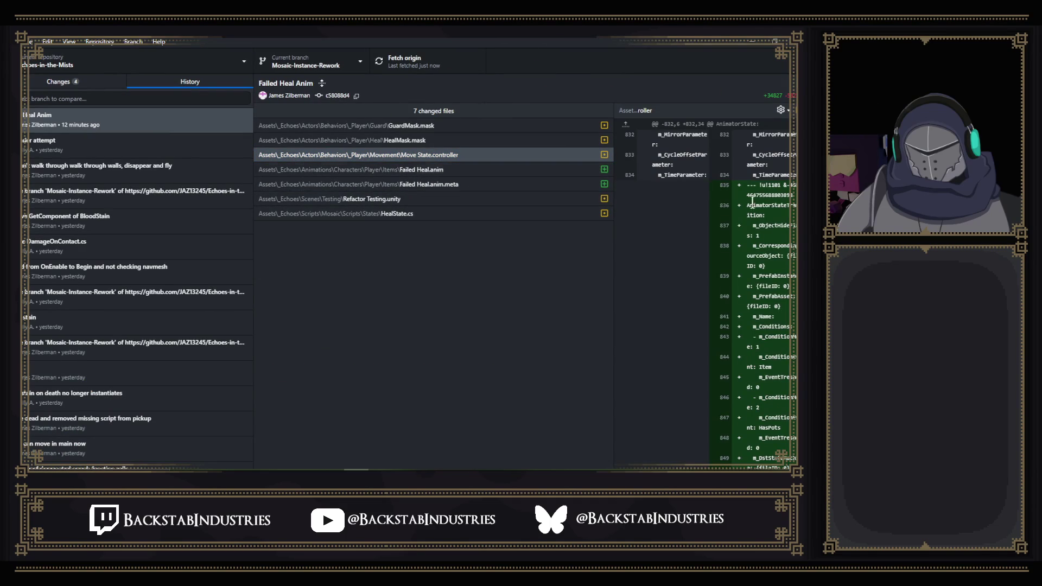
{"action": "left_click_drag", "start_coordinate": [613, 252], "coordinate": [457, 251]}
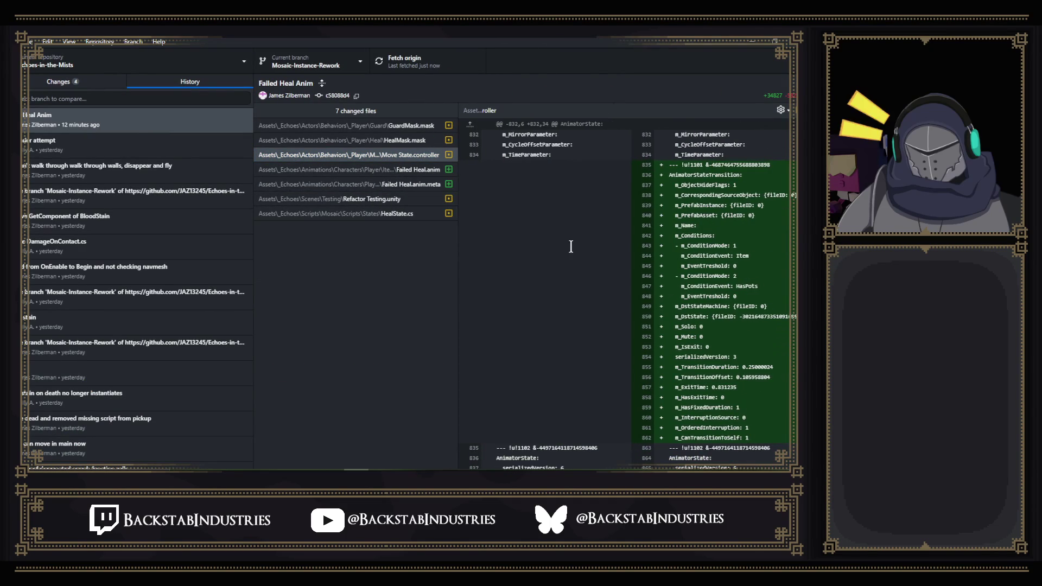
{"action": "right_click", "coordinate": [130, 126]}
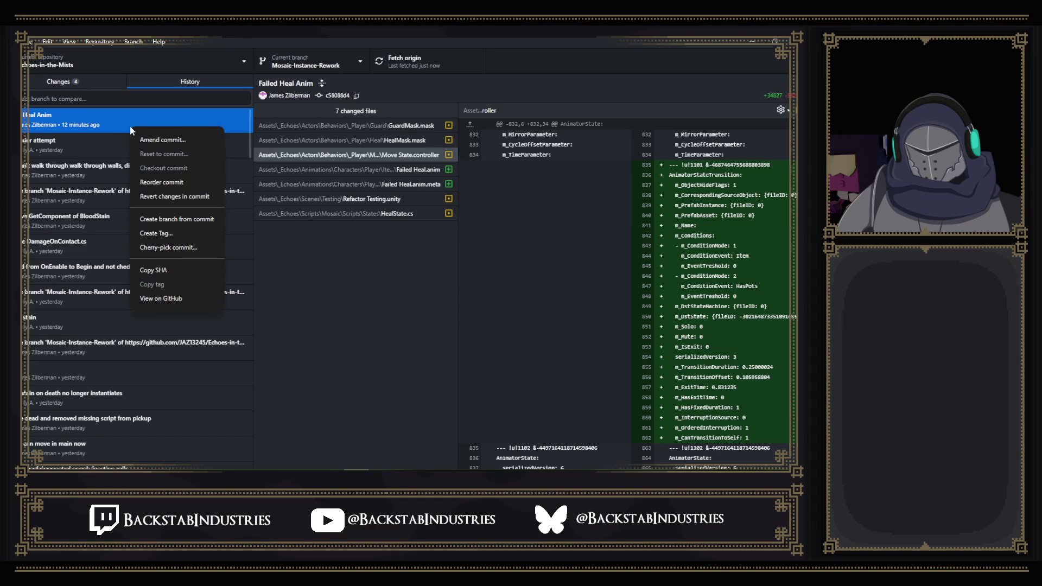
{"action": "left_click", "coordinate": [439, 76]}
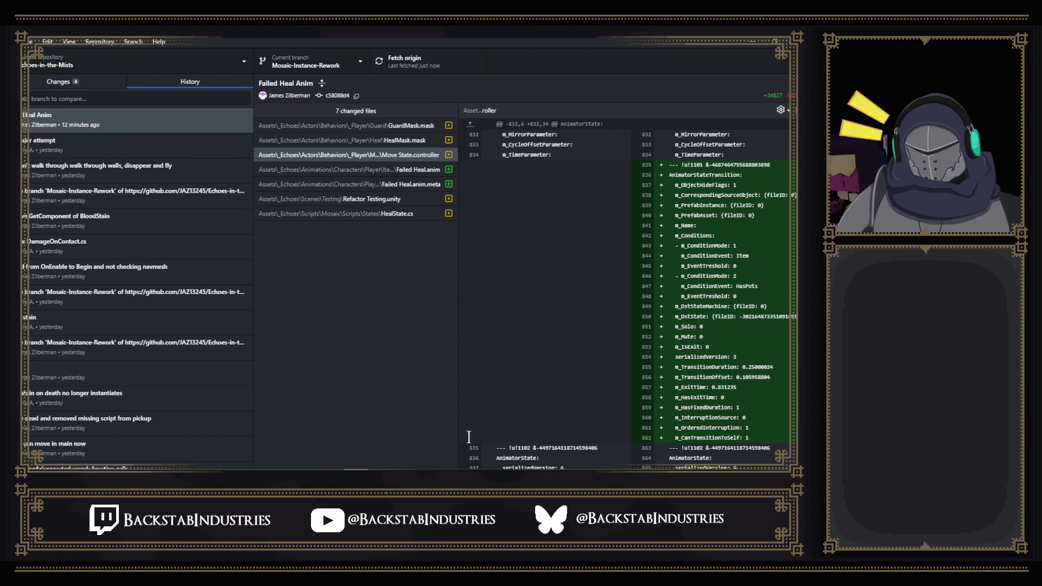
{"action": "key", "text": "alt+Tab"}
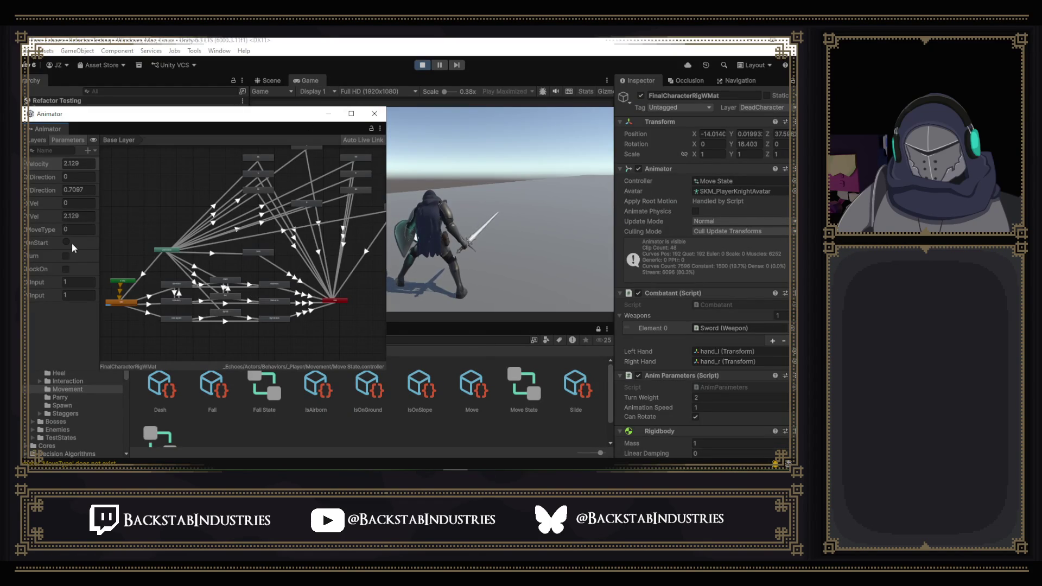
- Close the floating Animator window, stop play mode, check the Changes list in GitHub Desktop, and come back to Unity
{"action": "left_click", "coordinate": [373, 115]}
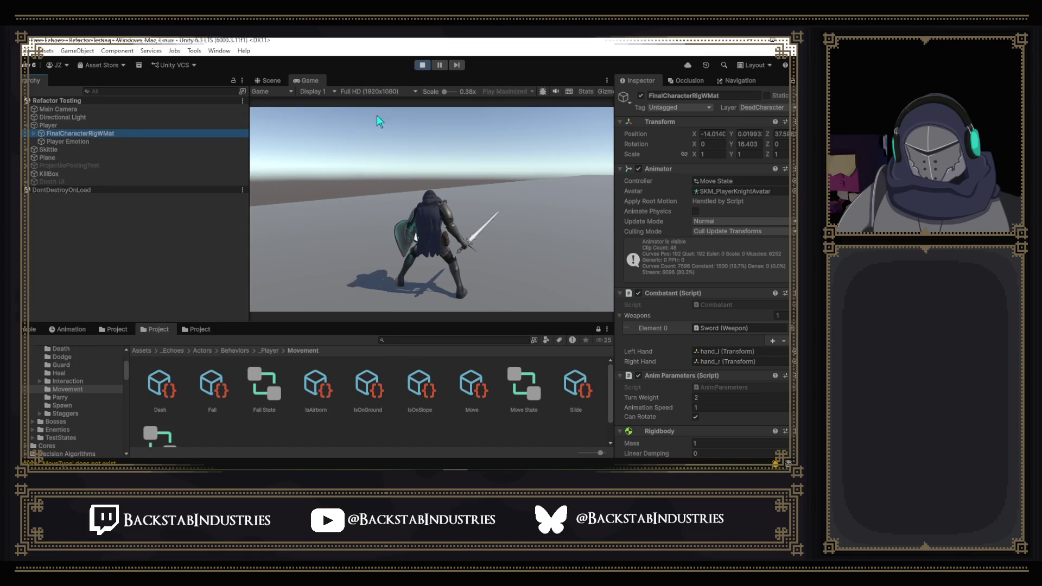
{"action": "left_click", "coordinate": [423, 66]}
{"action": "key", "text": "alt+Tab"}
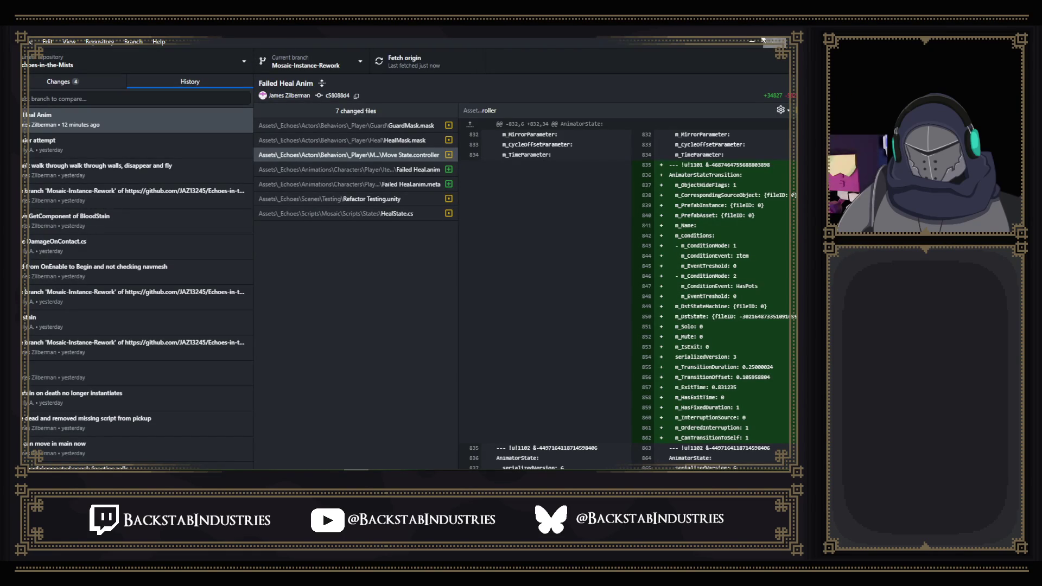
{"action": "left_click", "coordinate": [61, 81]}
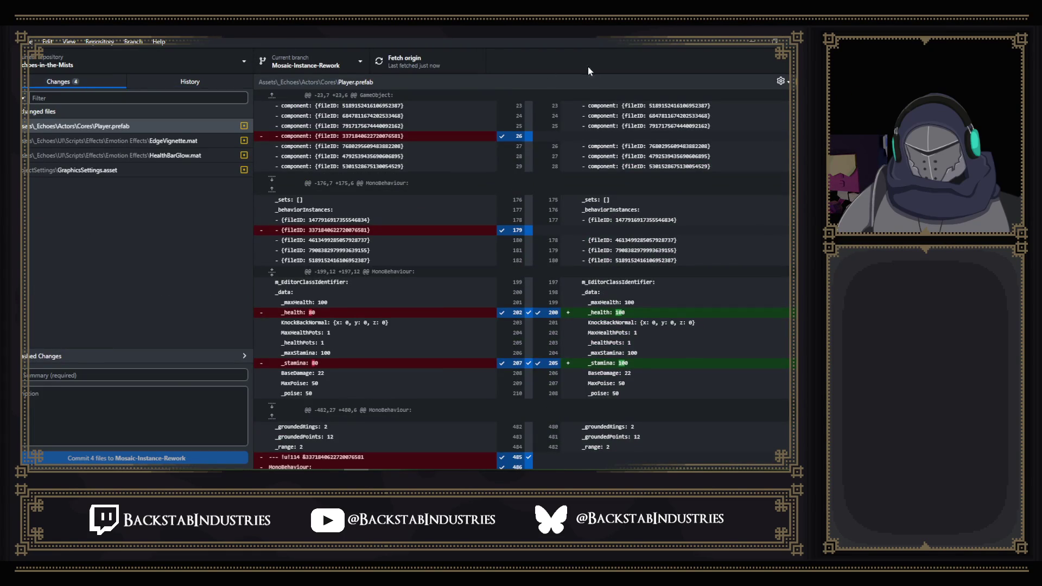
{"action": "left_click", "coordinate": [749, 40]}
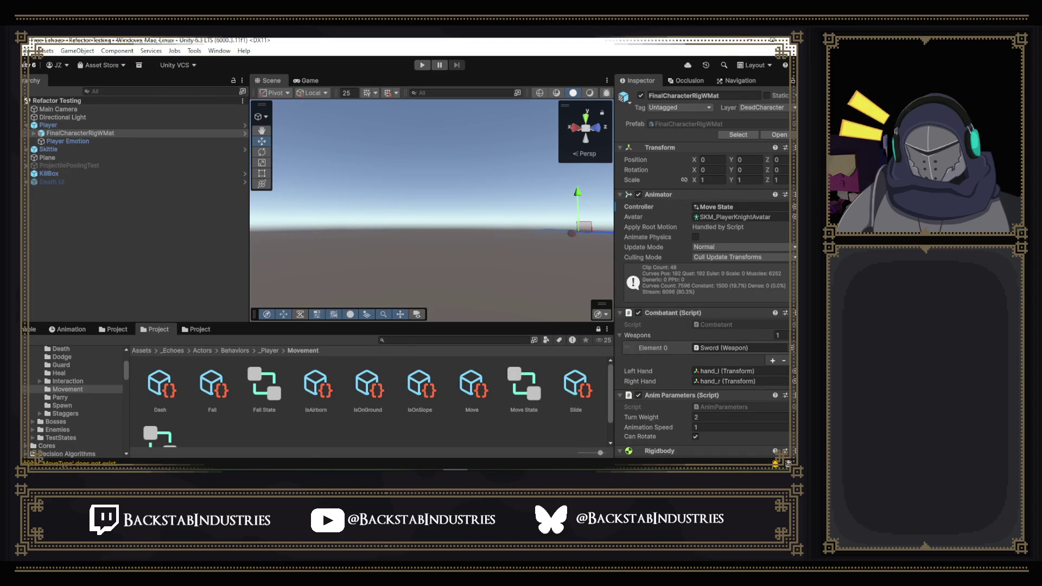
- Launch Please-Free-Echoes from Unity Hub twice, hitting the already-open-in-editor notice
{"action": "left_click", "coordinate": [382, 472]}
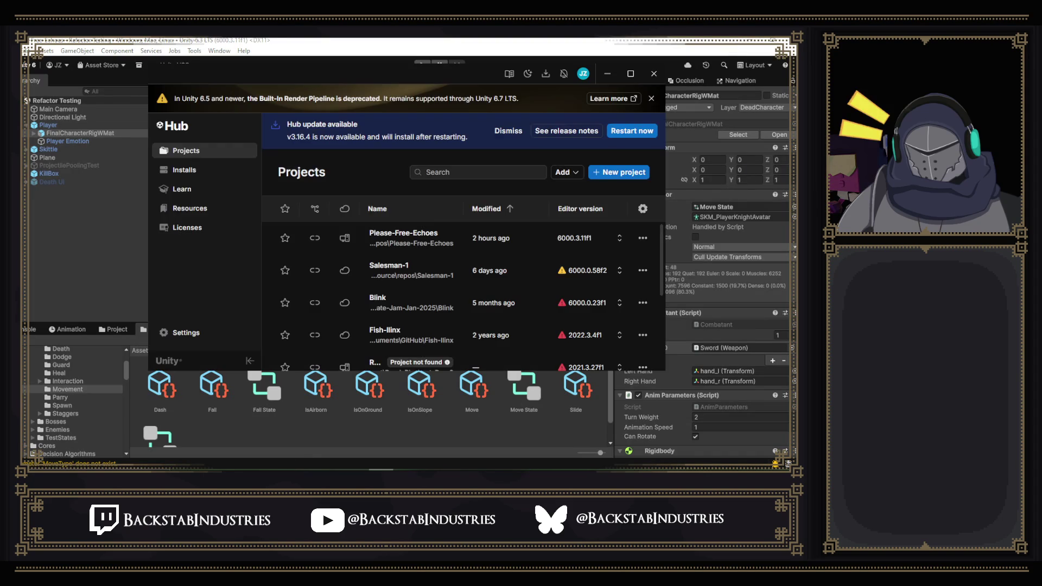
{"action": "left_click", "coordinate": [409, 248]}
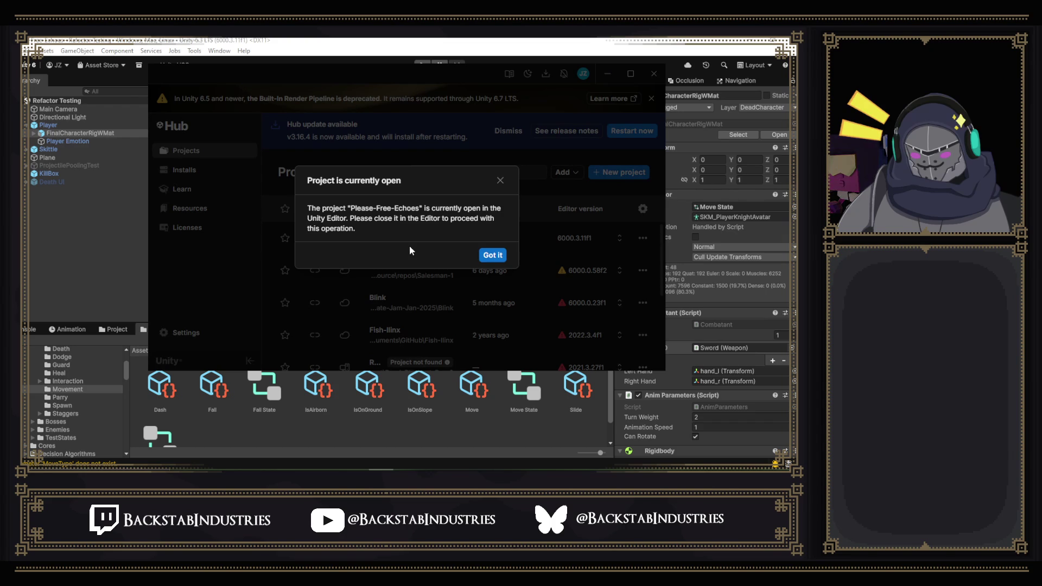
{"action": "left_click", "coordinate": [483, 260]}
{"action": "left_click", "coordinate": [752, 136]}
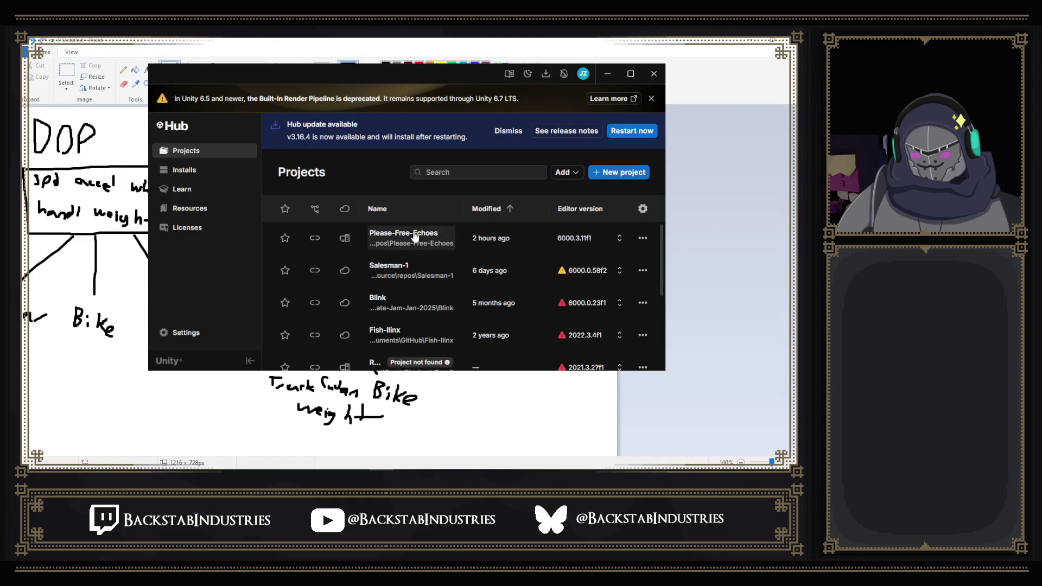
{"action": "left_click", "coordinate": [456, 244]}
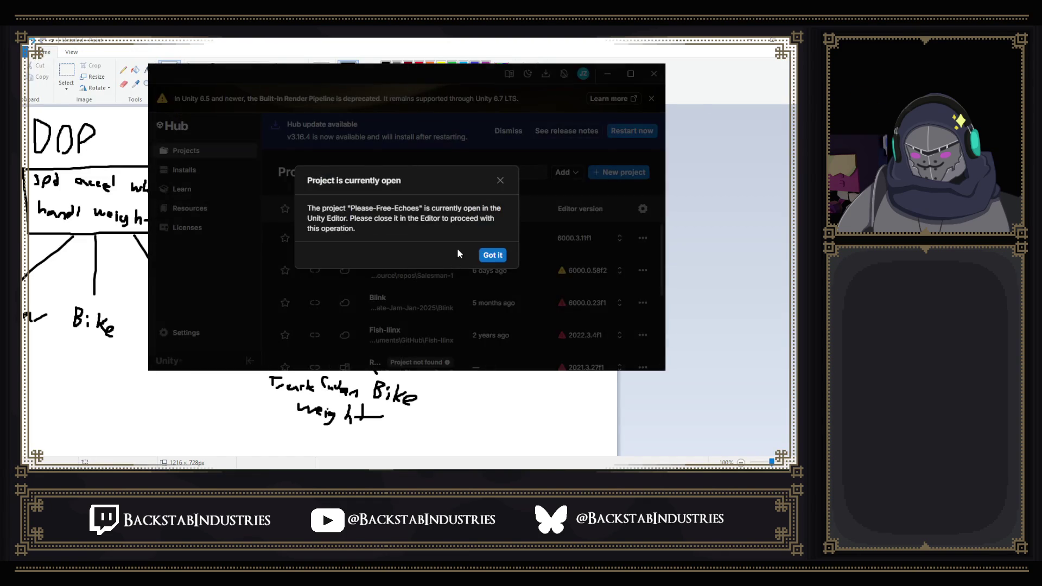
- Dismiss the notice, relaunch Please-Free-Echoes from the Hub, and close the OOP diagram in Paint
{"action": "left_click", "coordinate": [491, 257]}
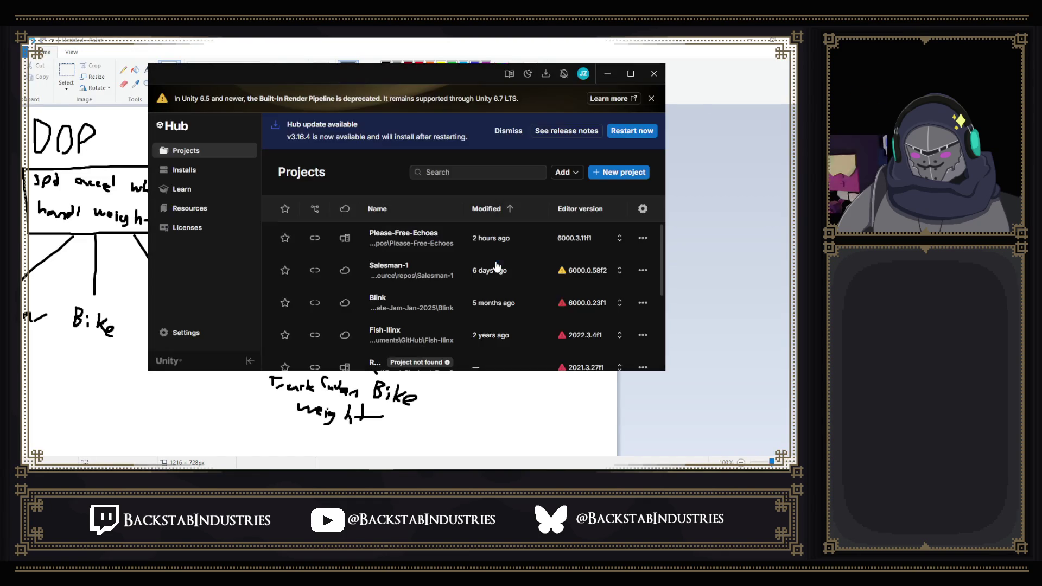
{"action": "left_click", "coordinate": [426, 242]}
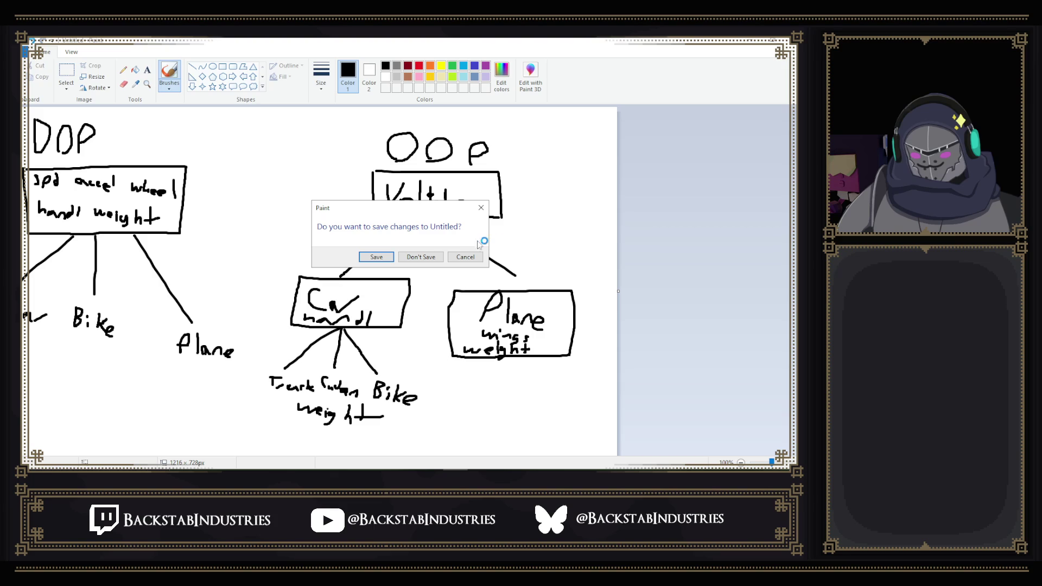
{"action": "left_click", "coordinate": [421, 256]}
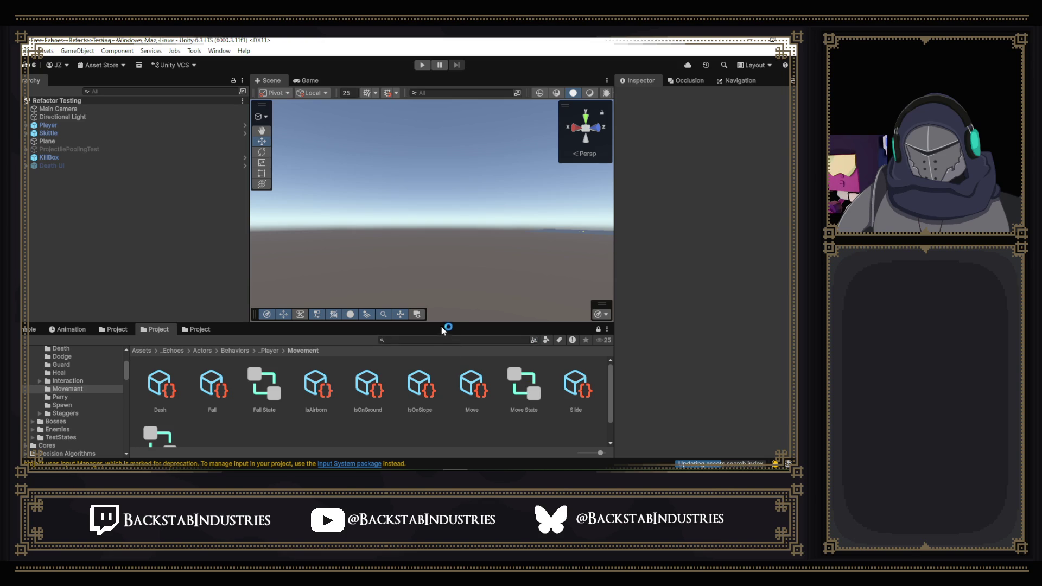
- Load the Move State controller, view its Heal then Base Layer graph, and enter play mode
{"action": "left_click_drag", "start_coordinate": [442, 331], "coordinate": [447, 299]}
{"action": "double_click", "coordinate": [533, 359]}
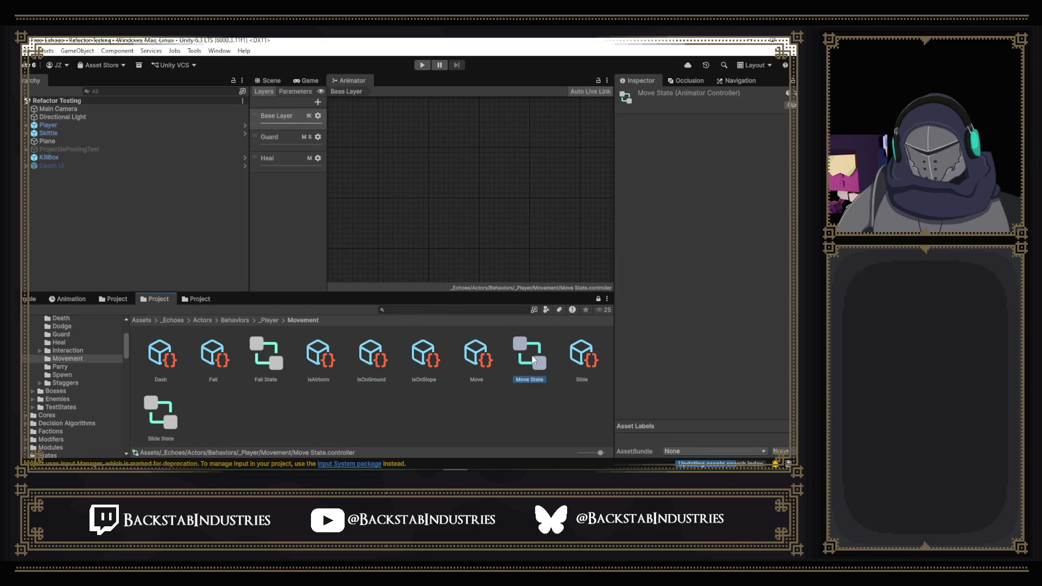
{"action": "left_click", "coordinate": [294, 157]}
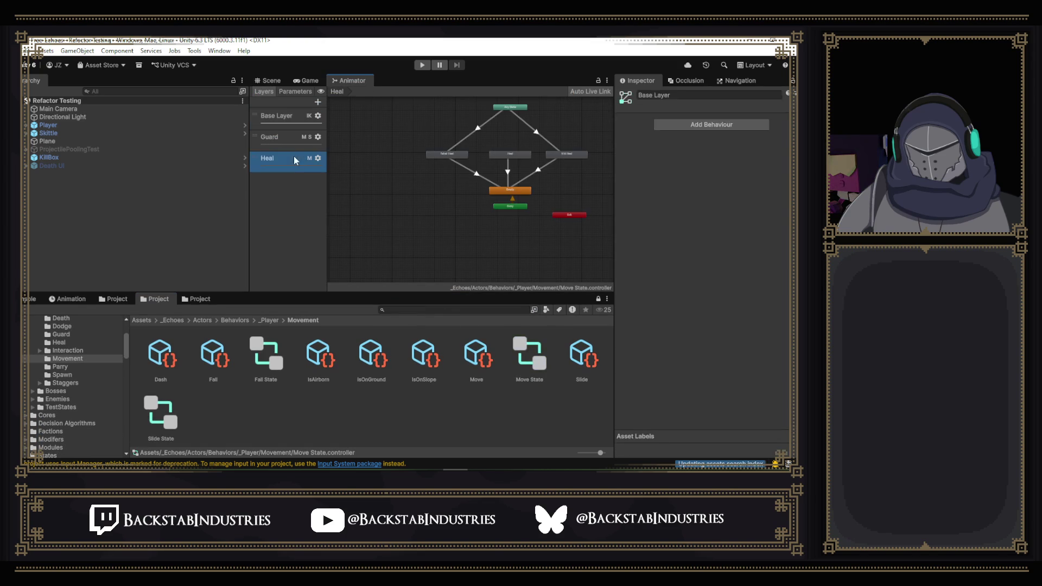
{"action": "left_click", "coordinate": [280, 116]}
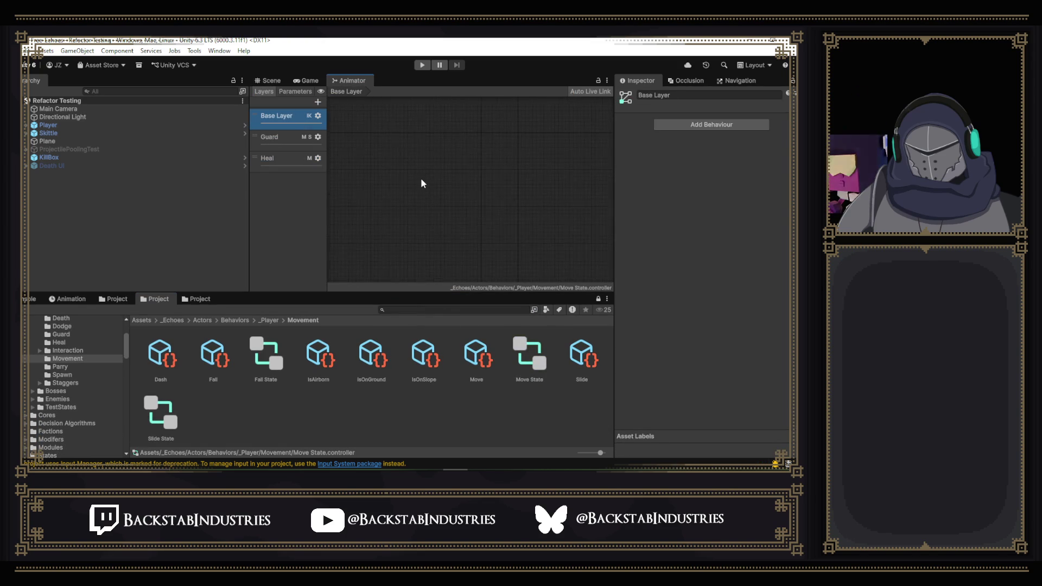
{"action": "scroll", "coordinate": [484, 168], "scroll_direction": "up", "scroll_amount": 2}
{"action": "scroll", "coordinate": [486, 160], "scroll_direction": "up", "scroll_amount": 3}
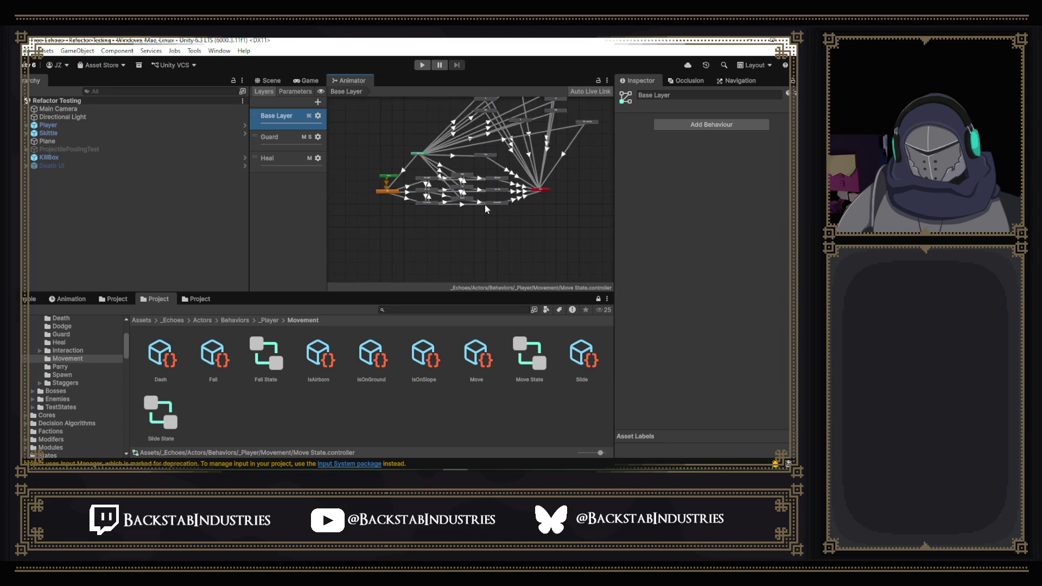
{"action": "scroll", "coordinate": [484, 204], "scroll_direction": "up", "scroll_amount": 3}
{"action": "scroll", "coordinate": [445, 247], "scroll_direction": "up", "scroll_amount": 2}
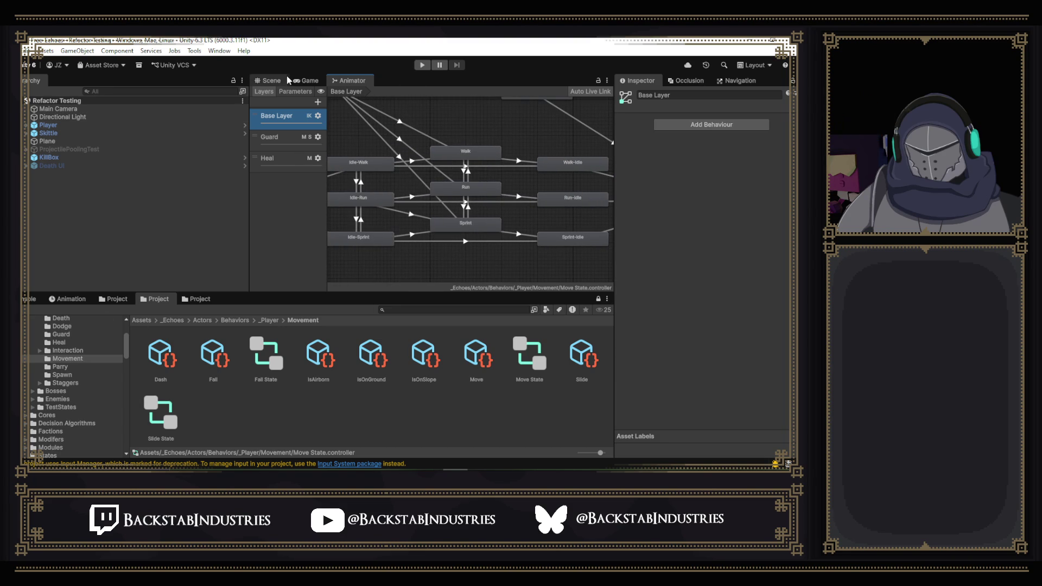
{"action": "left_click", "coordinate": [420, 65]}
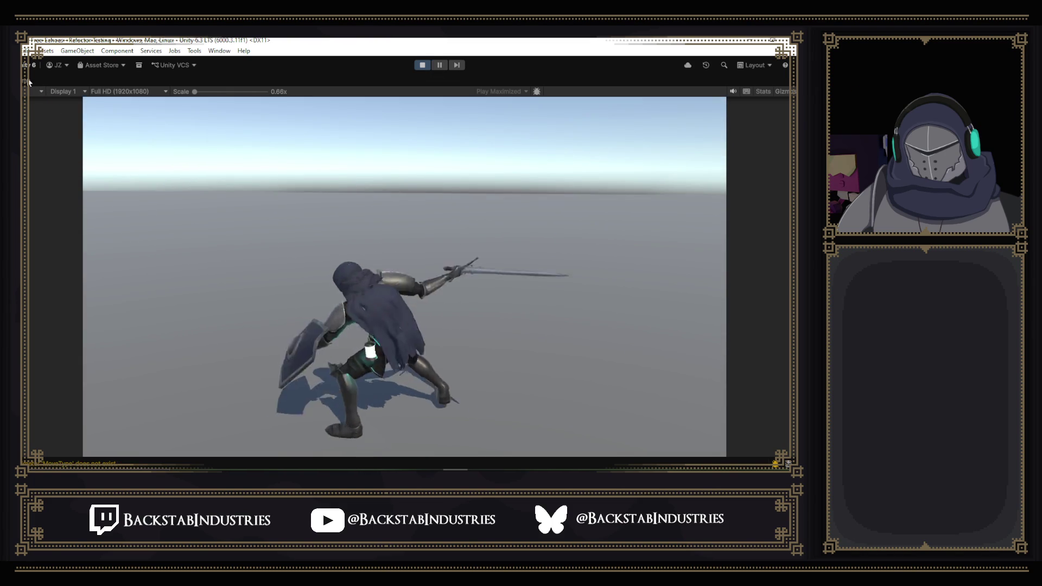
- Select FinalCharacterRigWMat under Player and float the Animator's Base Layer graph in its own window
{"action": "key", "text": "shift+space"}
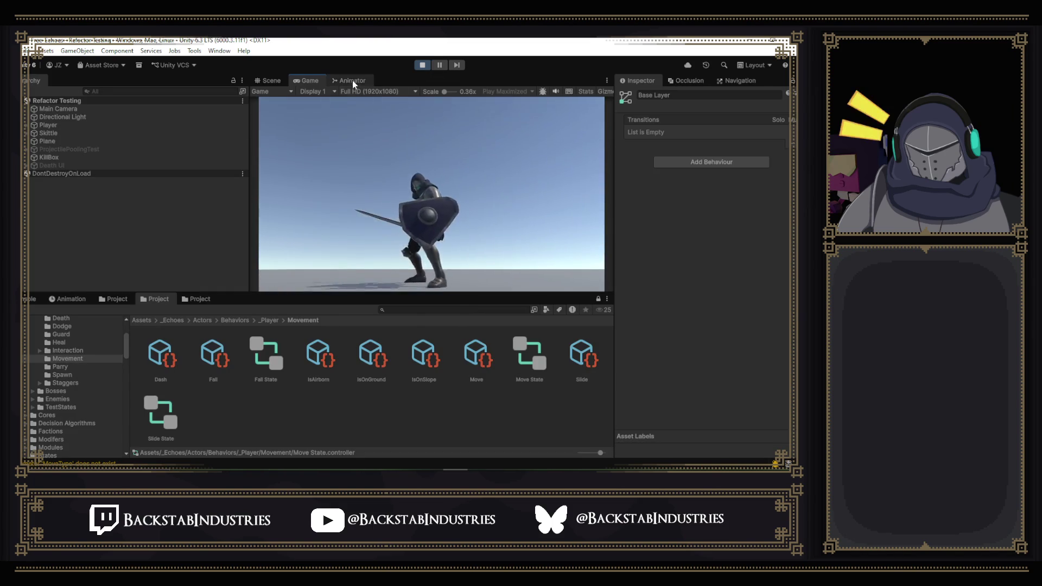
{"action": "left_click", "coordinate": [352, 80]}
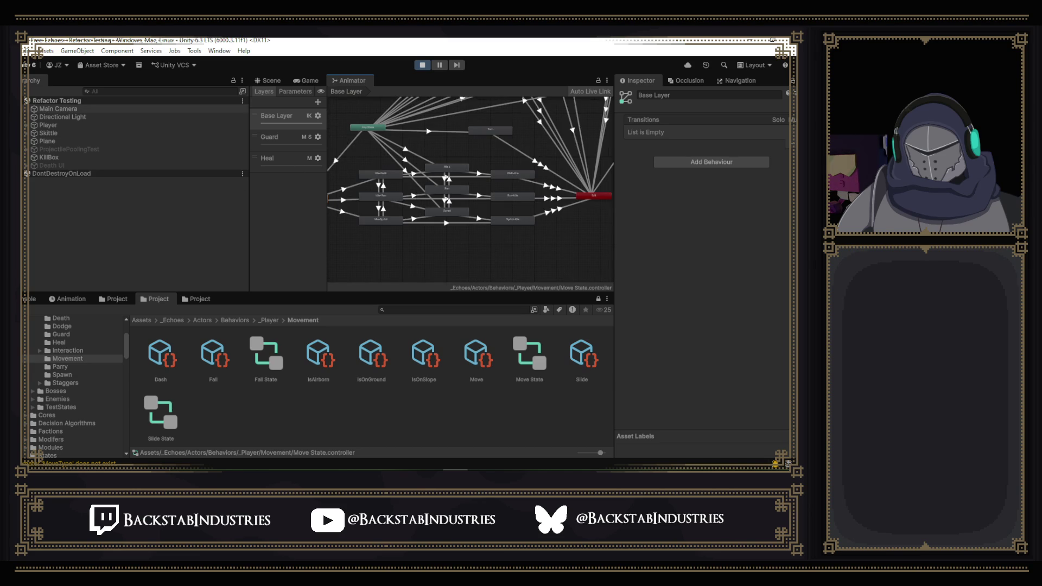
{"action": "left_click", "coordinate": [33, 126]}
{"action": "left_click", "coordinate": [59, 134]}
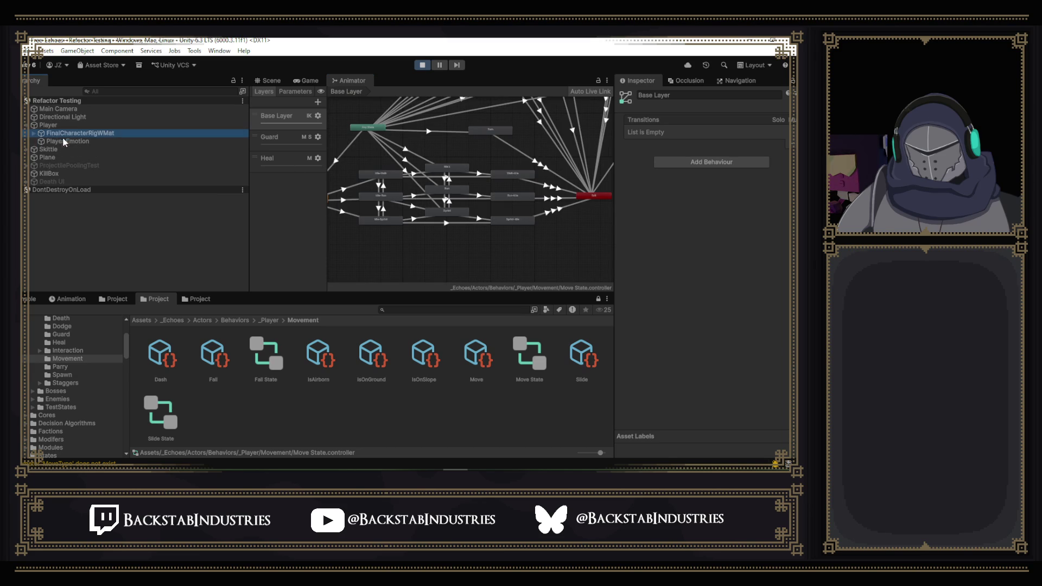
{"action": "left_click_drag", "start_coordinate": [347, 81], "coordinate": [122, 223]}
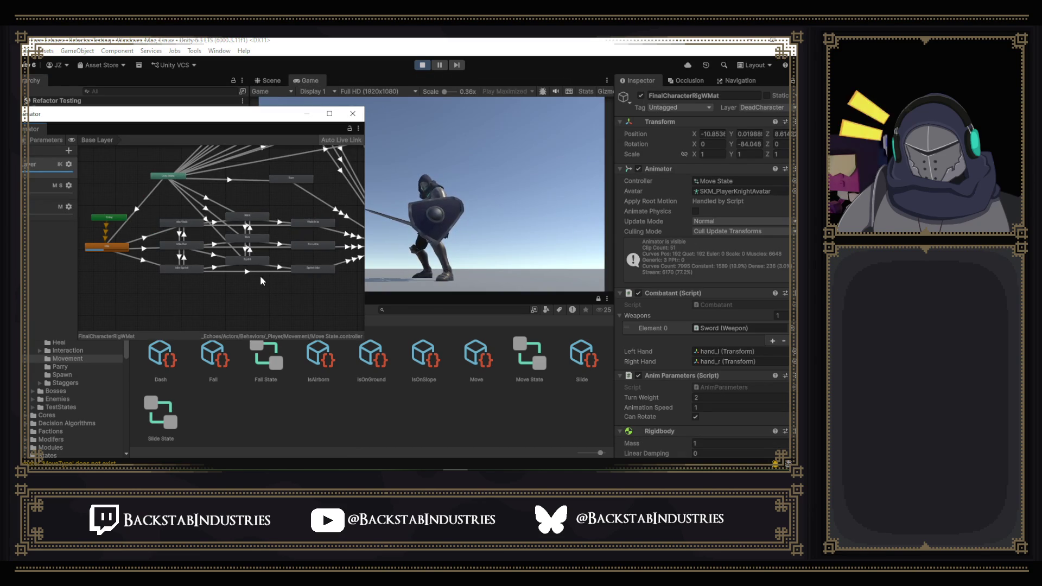
{"action": "scroll", "coordinate": [261, 277], "scroll_direction": "up", "scroll_amount": 3}
{"action": "scroll", "coordinate": [261, 275], "scroll_direction": "up", "scroll_amount": 3}
{"action": "left_click_drag", "start_coordinate": [261, 275], "coordinate": [239, 312]}
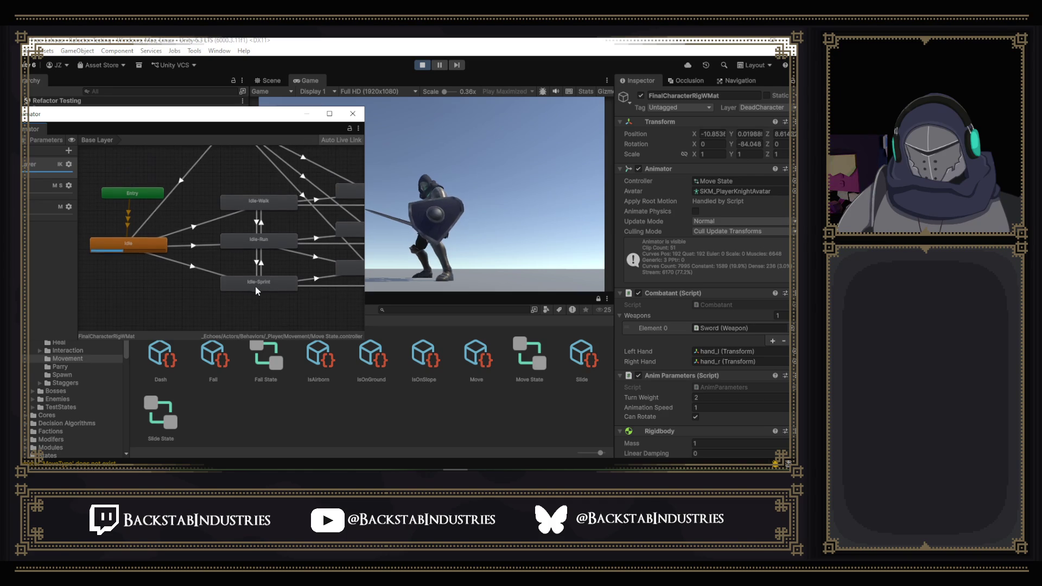
{"action": "scroll", "coordinate": [273, 273], "scroll_direction": "down", "scroll_amount": 2}
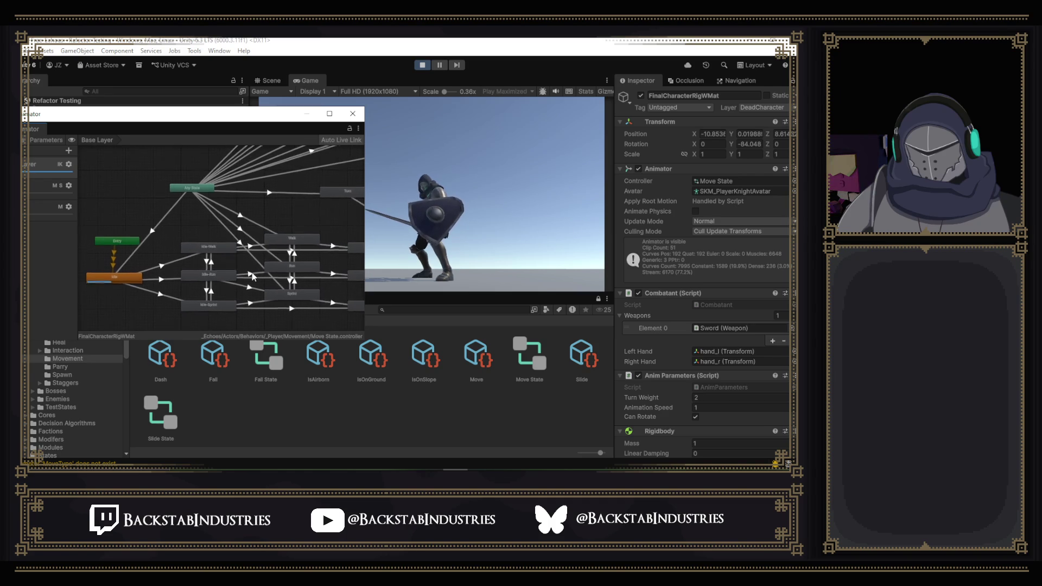
{"action": "scroll", "coordinate": [233, 241], "scroll_direction": "down", "scroll_amount": 2}
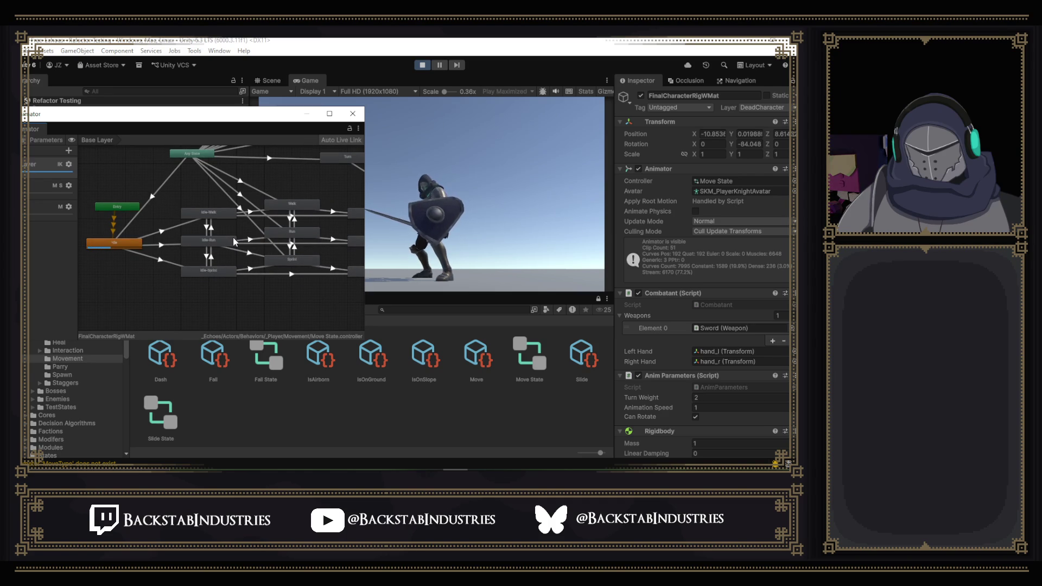
- Inspect the AnyState -> Walk transition, then the Sprint -> Run transition with its MoveType Less 3 condition
{"action": "left_click", "coordinate": [242, 186]}
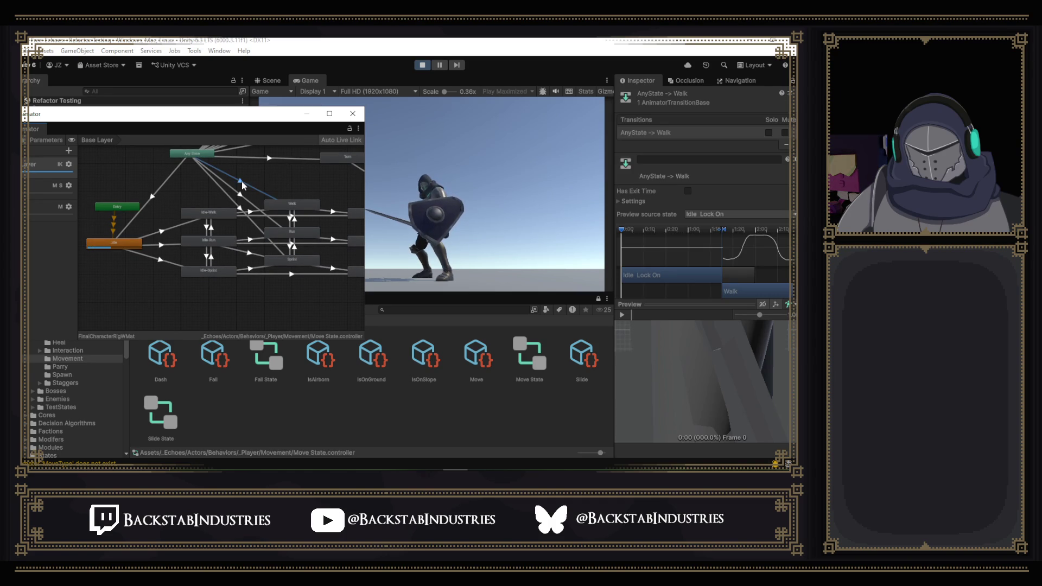
{"action": "scroll", "coordinate": [647, 193], "scroll_direction": "down", "scroll_amount": 3}
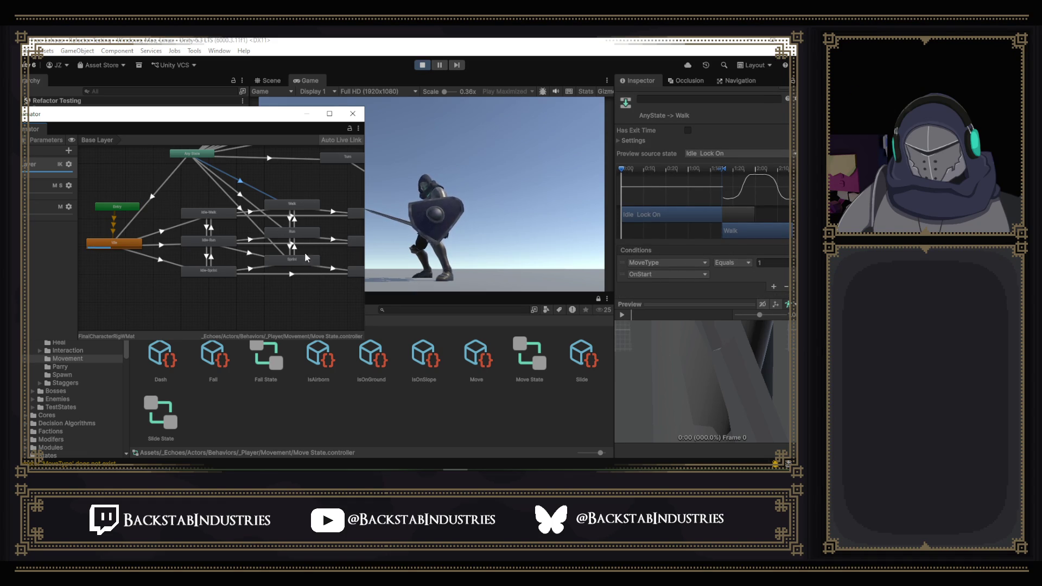
{"action": "scroll", "coordinate": [310, 305], "scroll_direction": "up", "scroll_amount": 3}
{"action": "scroll", "coordinate": [277, 291], "scroll_direction": "up", "scroll_amount": 1}
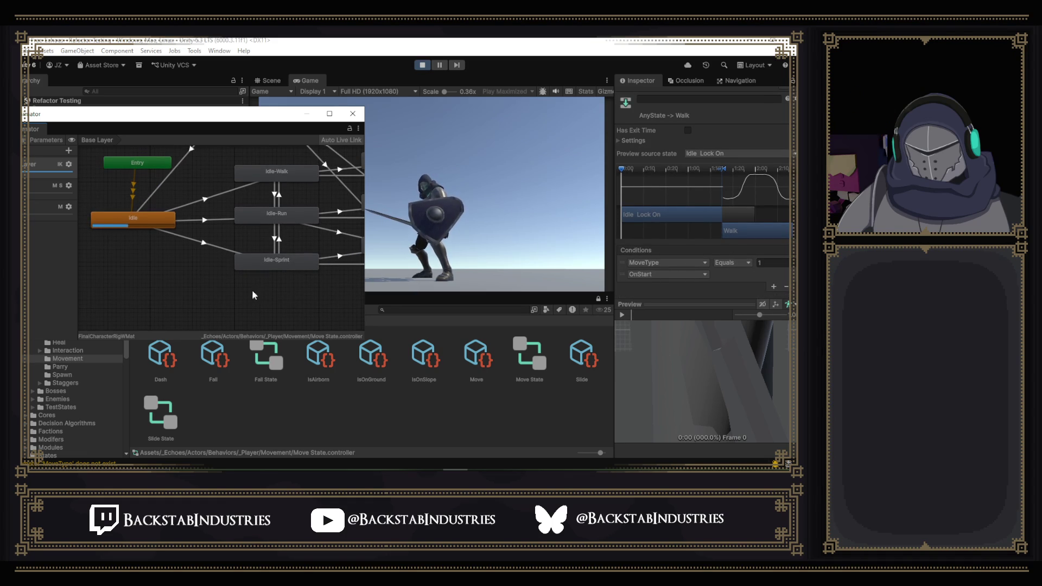
{"action": "left_click", "coordinate": [267, 282]}
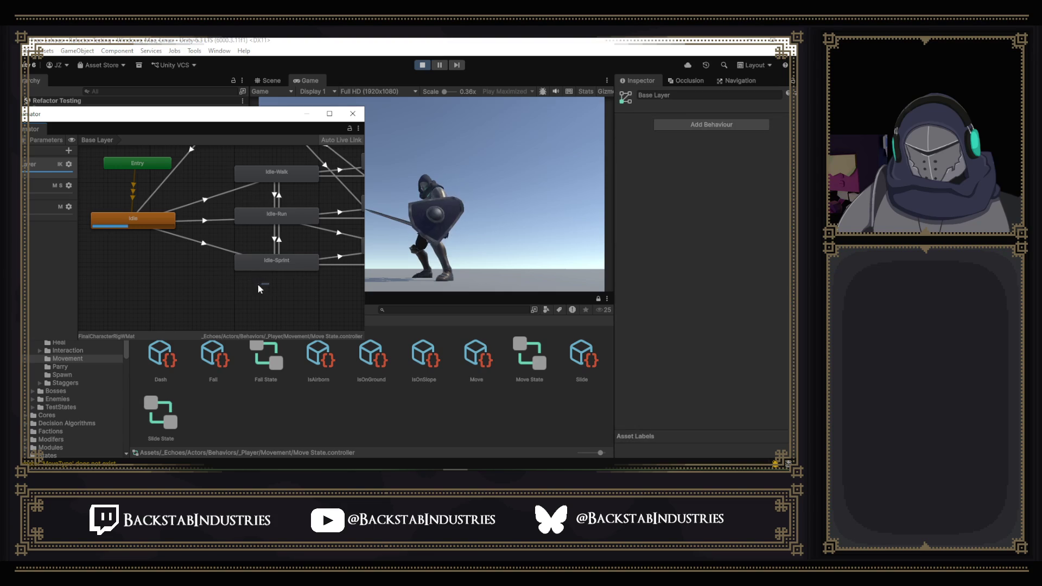
{"action": "right_click", "coordinate": [259, 286]}
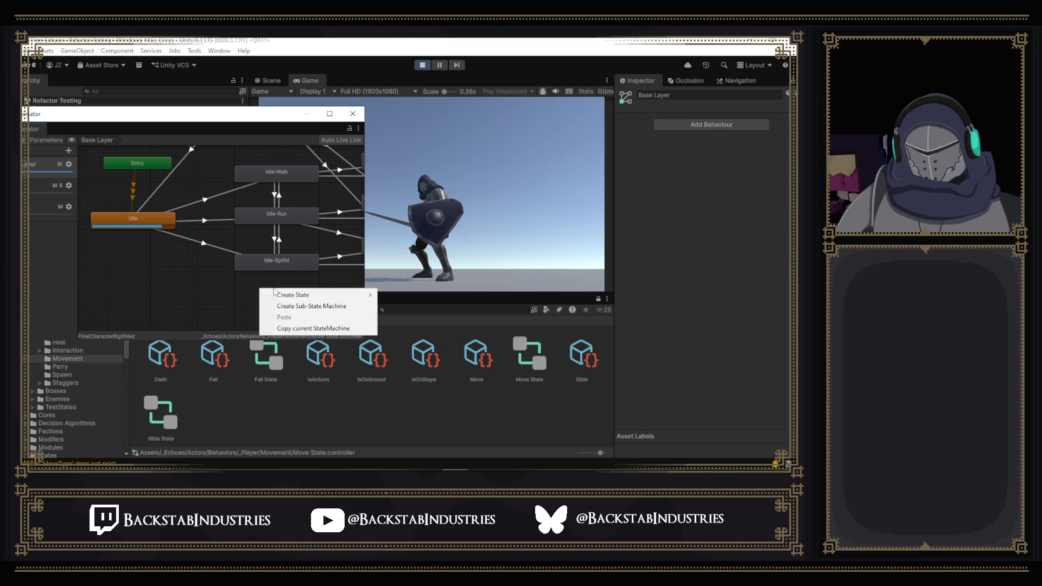
{"action": "left_click", "coordinate": [195, 286]}
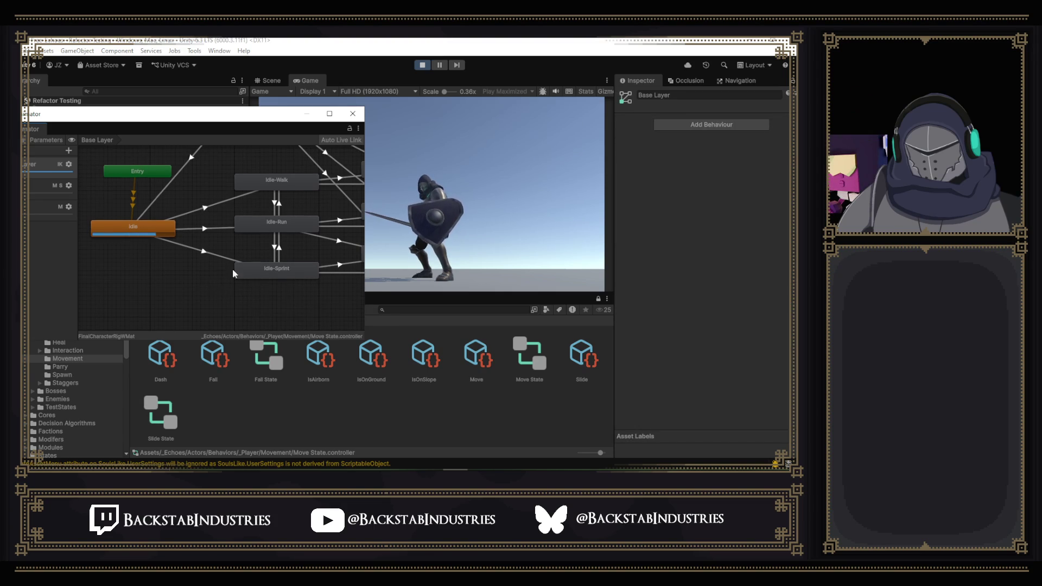
{"action": "scroll", "coordinate": [220, 273], "scroll_direction": "down", "scroll_amount": 1}
{"action": "scroll", "coordinate": [245, 269], "scroll_direction": "down", "scroll_amount": 1}
{"action": "scroll", "coordinate": [269, 261], "scroll_direction": "down", "scroll_amount": 1}
{"action": "scroll", "coordinate": [303, 250], "scroll_direction": "down", "scroll_amount": 2}
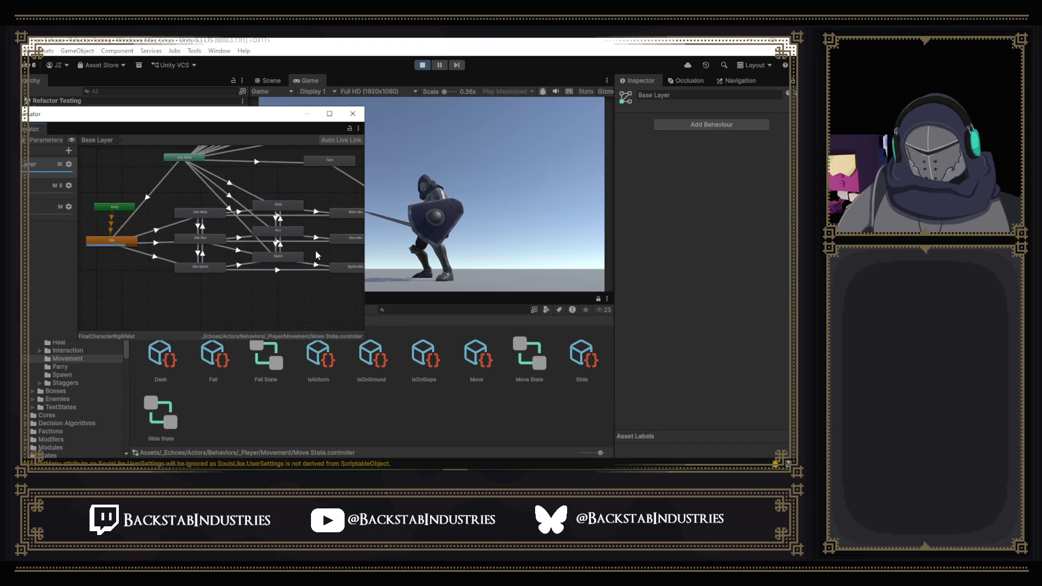
{"action": "scroll", "coordinate": [315, 249], "scroll_direction": "down", "scroll_amount": 1}
{"action": "scroll", "coordinate": [330, 265], "scroll_direction": "down", "scroll_amount": 1}
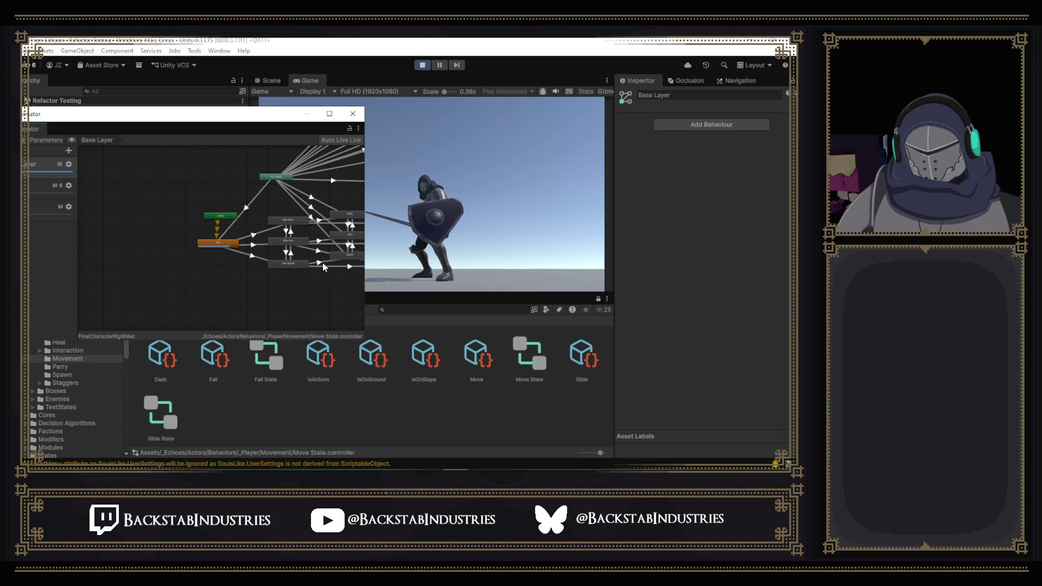
{"action": "left_click_drag", "start_coordinate": [331, 266], "coordinate": [238, 272]}
{"action": "left_click", "coordinate": [257, 251]}
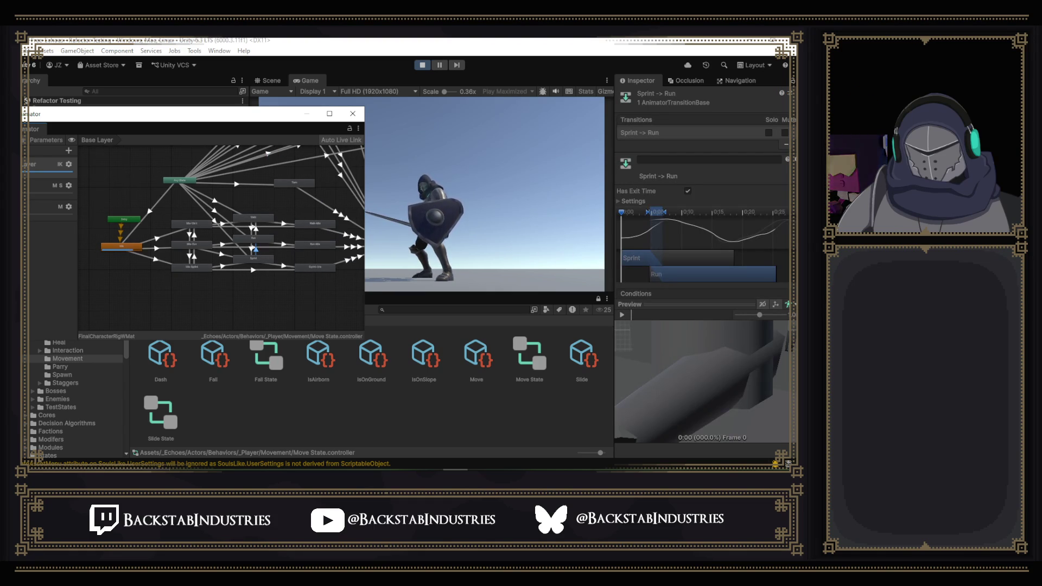
{"action": "scroll", "coordinate": [702, 245], "scroll_direction": "down", "scroll_amount": 2}
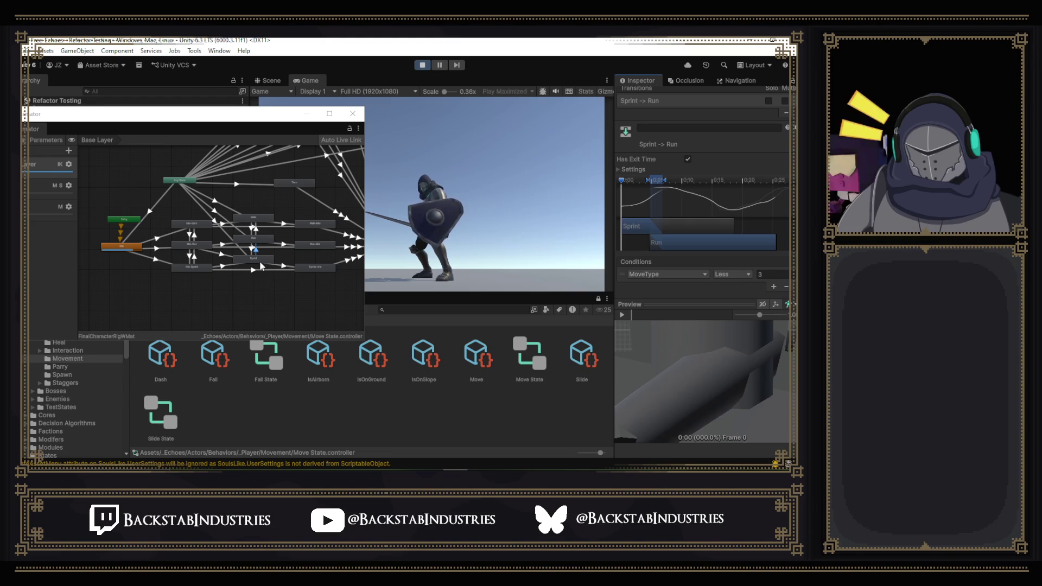
- Select the Run -> Walk transition (MoveType Equals 1) and set its preview model to Unity Model
{"action": "left_click", "coordinate": [258, 238]}
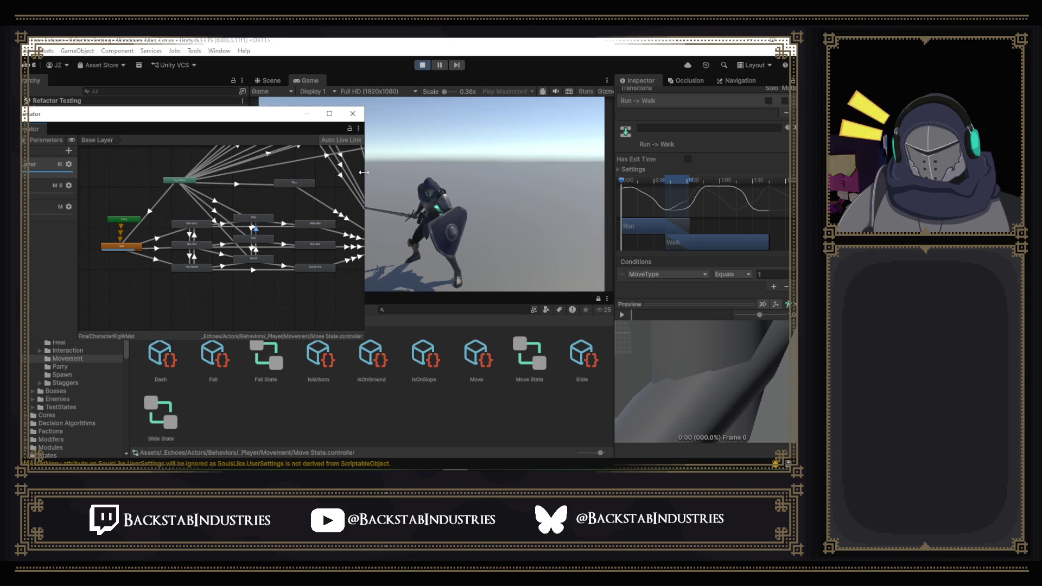
{"action": "left_click", "coordinate": [258, 250]}
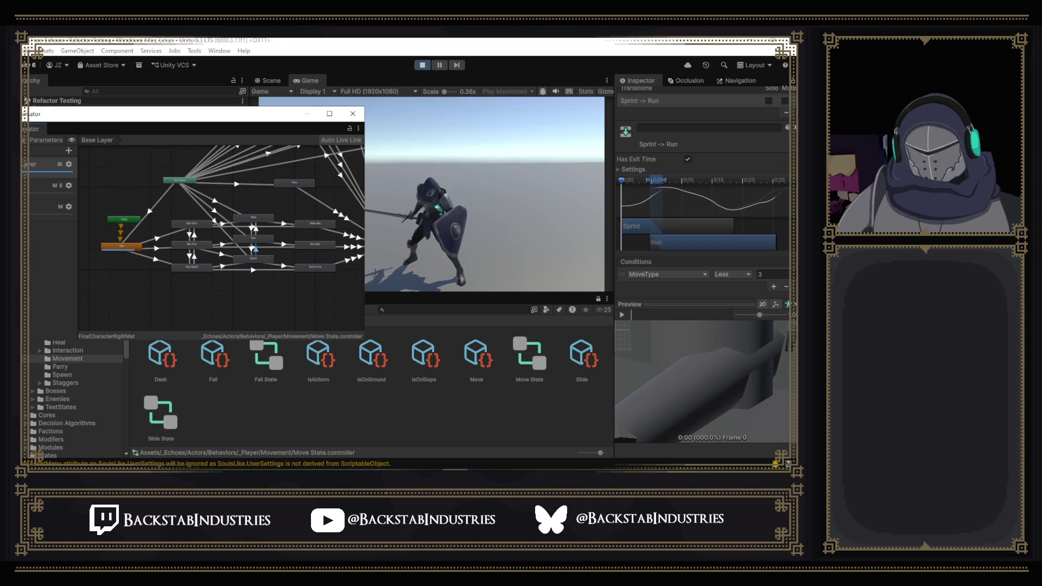
{"action": "left_click", "coordinate": [254, 231]}
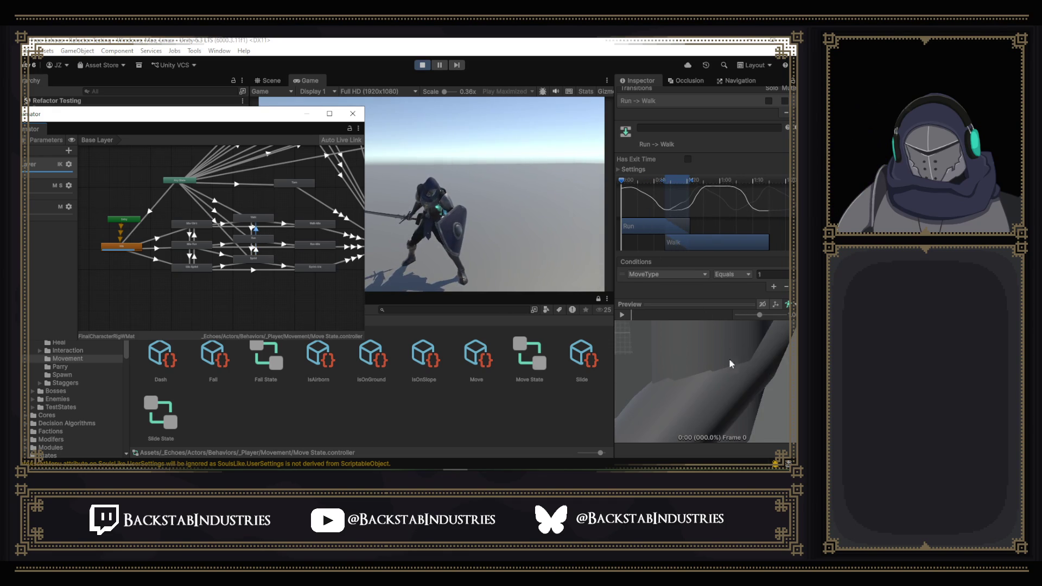
{"action": "left_click", "coordinate": [787, 304]}
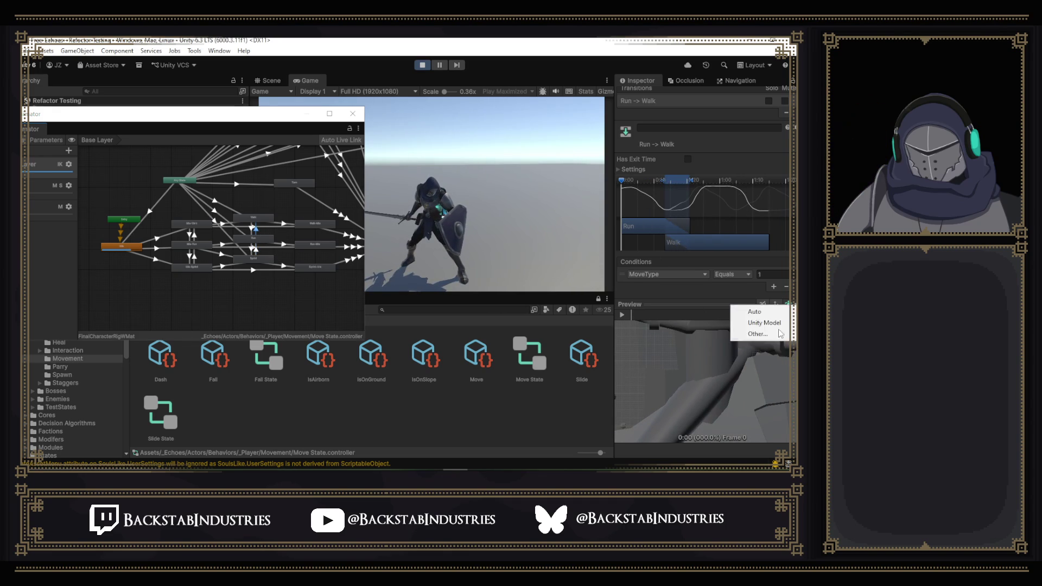
{"action": "left_click", "coordinate": [753, 322]}
{"action": "left_click", "coordinate": [787, 303]}
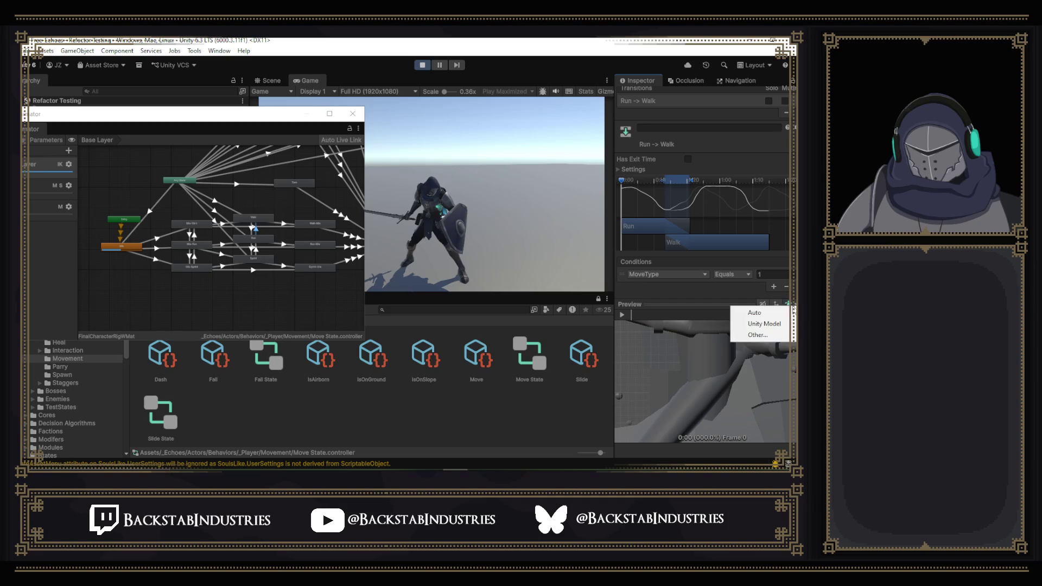
{"action": "left_click", "coordinate": [782, 323]}
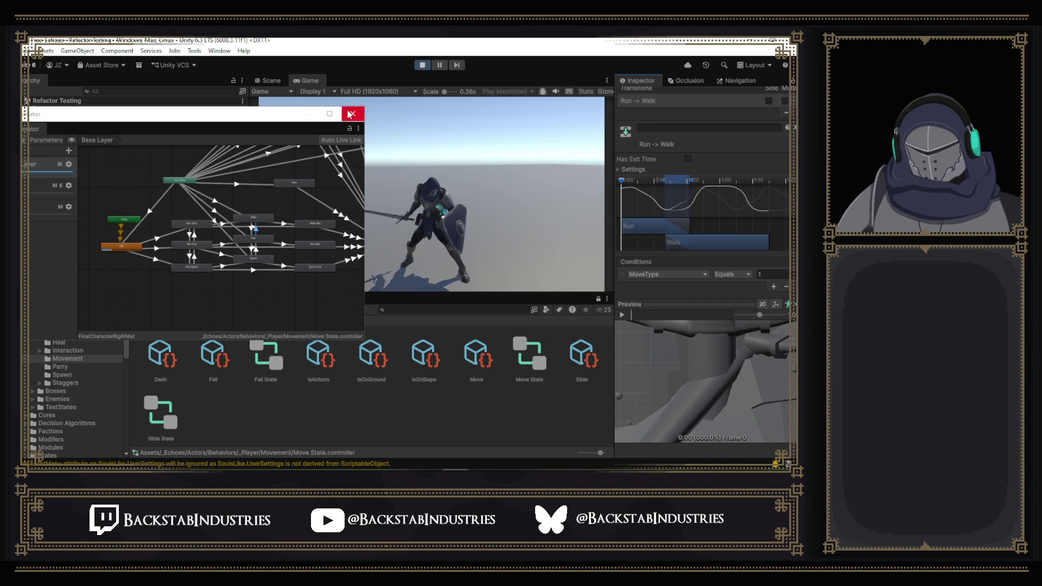
- Dock the Animator graph beside the Game tab and widen the Inspector for the transition settings
{"action": "left_click_drag", "start_coordinate": [88, 114], "coordinate": [350, 81]}
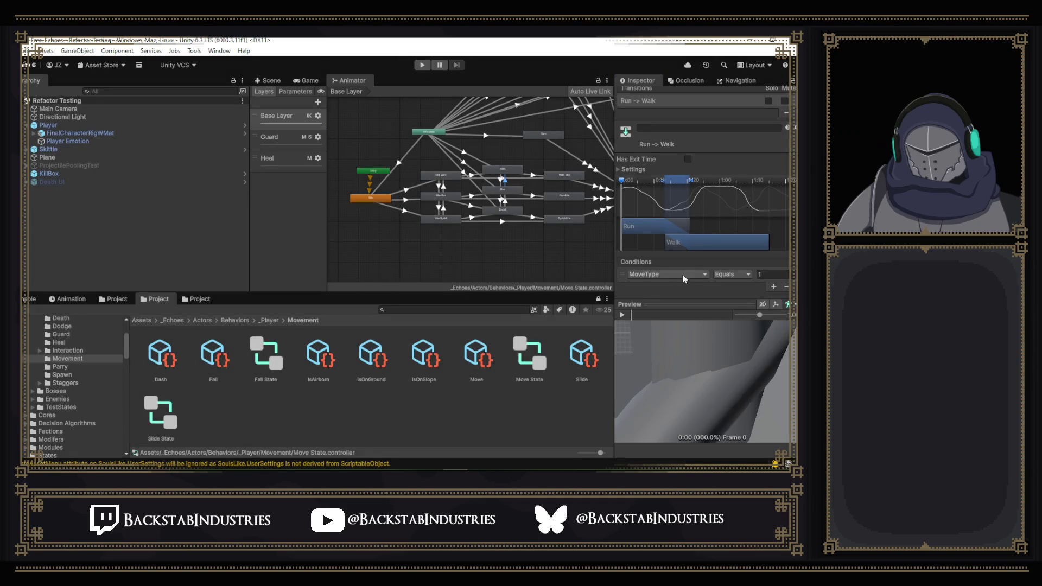
{"action": "left_click_drag", "start_coordinate": [615, 273], "coordinate": [526, 273]}
{"action": "left_click", "coordinate": [788, 305]}
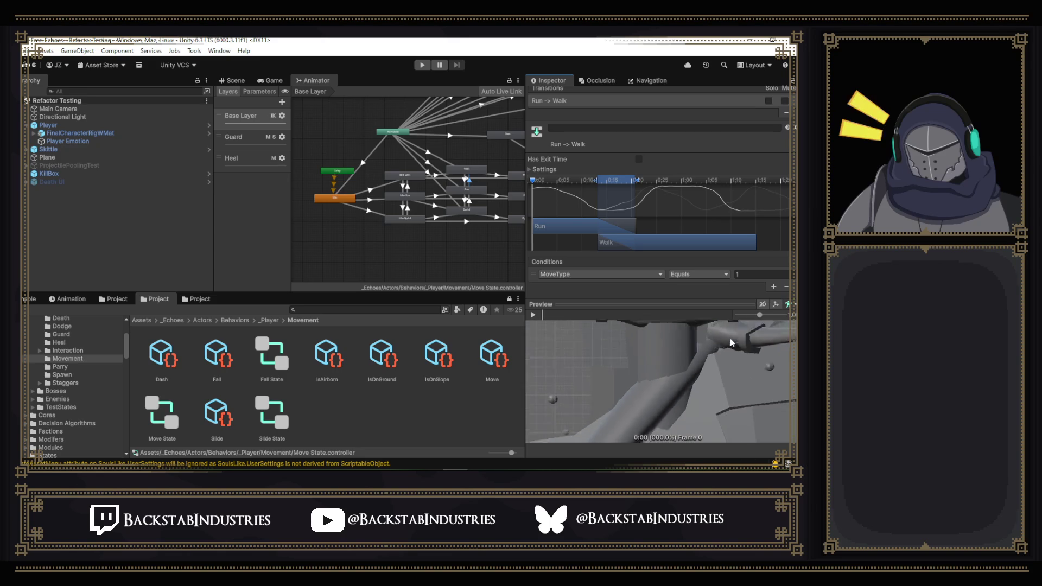
{"action": "left_click", "coordinate": [788, 305]}
{"action": "left_click", "coordinate": [472, 185]}
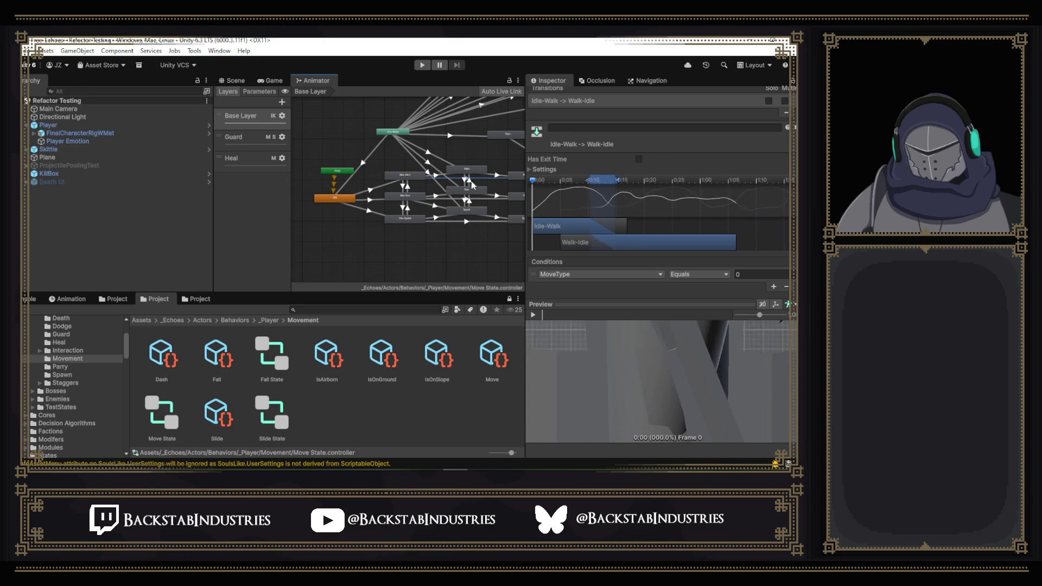
- Reselect Run -> Walk, switch its preview model again, and orbit the preview to a new angle
{"action": "left_click", "coordinate": [468, 180]}
{"action": "left_click", "coordinate": [795, 305]}
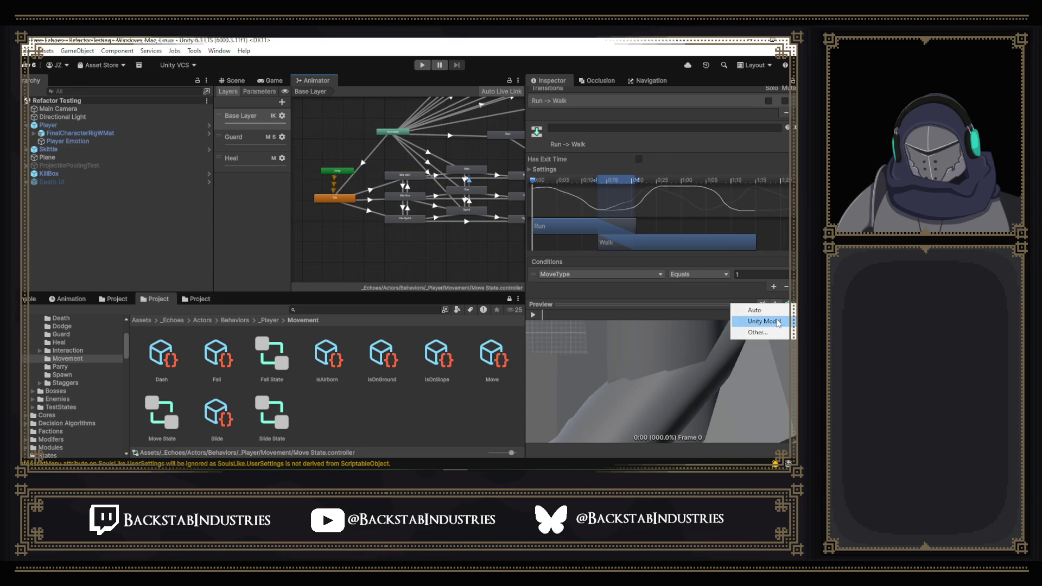
{"action": "scroll", "coordinate": [650, 402], "scroll_direction": "down", "scroll_amount": 5}
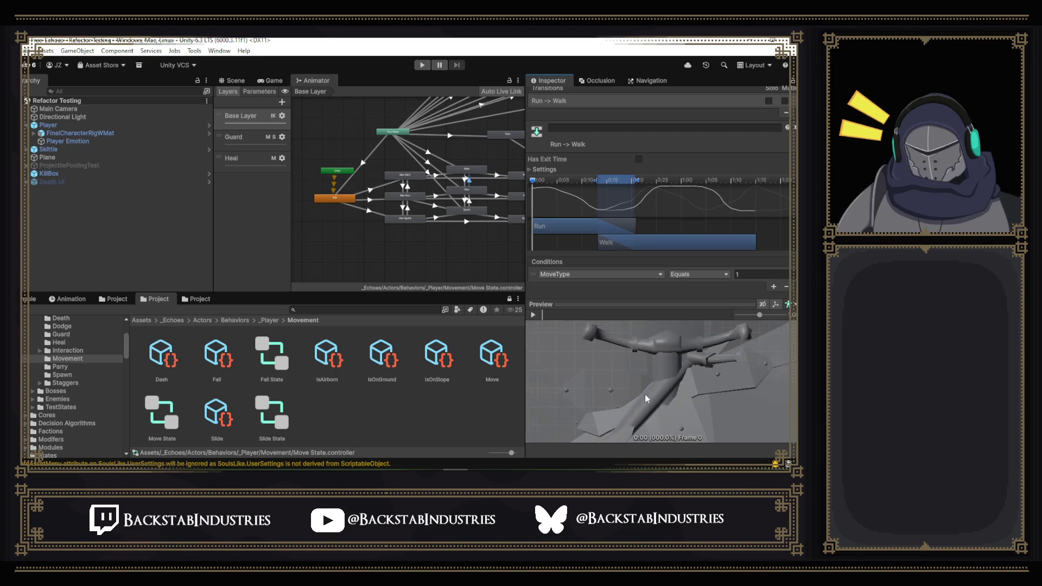
{"action": "left_click", "coordinate": [792, 308]}
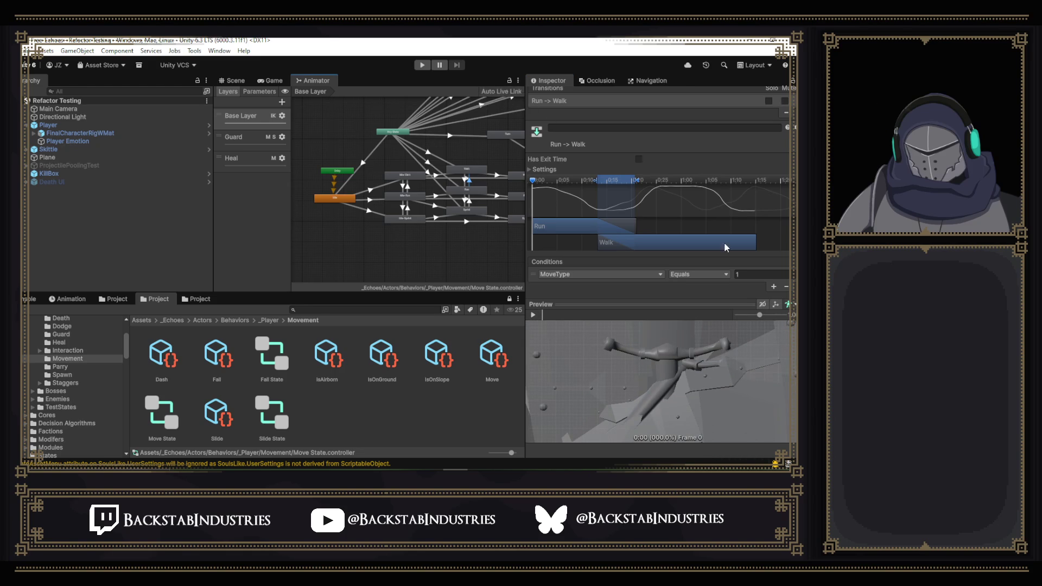
{"action": "left_click", "coordinate": [788, 304]}
{"action": "mouse_move", "coordinate": [704, 341]}
{"action": "left_mouse_down"}
{"action": "mouse_move", "coordinate": [653, 335]}
{"action": "mouse_move", "coordinate": [666, 336]}
{"action": "left_mouse_up"}
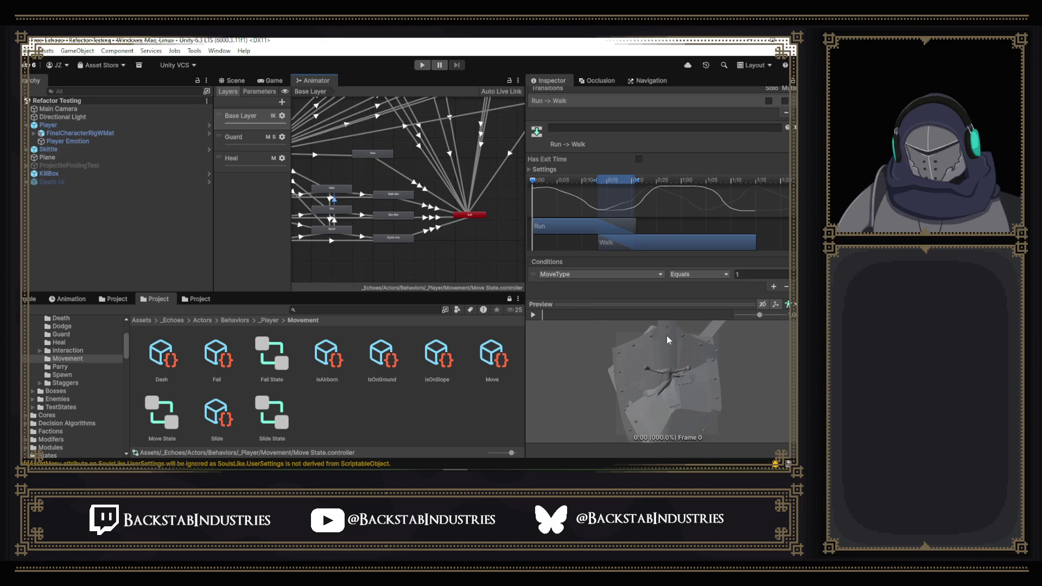
{"action": "scroll", "coordinate": [666, 335], "scroll_direction": "down", "scroll_amount": 3}
{"action": "scroll", "coordinate": [667, 338], "scroll_direction": "down", "scroll_amount": 2}
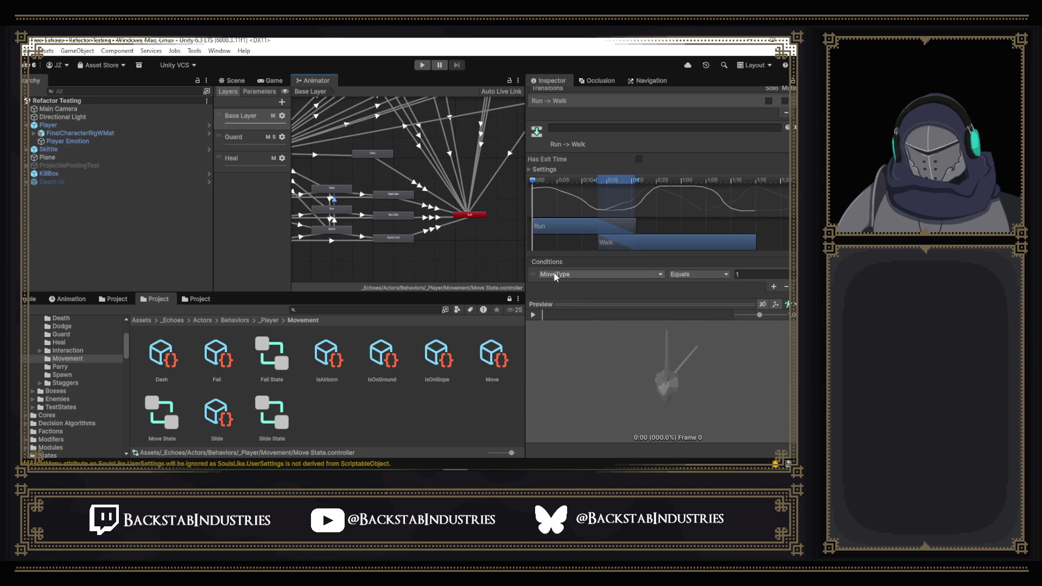
- Select the Sprint -> Sprint-Idle transition and choose a custom object for its preview model
{"action": "left_click", "coordinate": [382, 240]}
{"action": "left_click", "coordinate": [331, 221]}
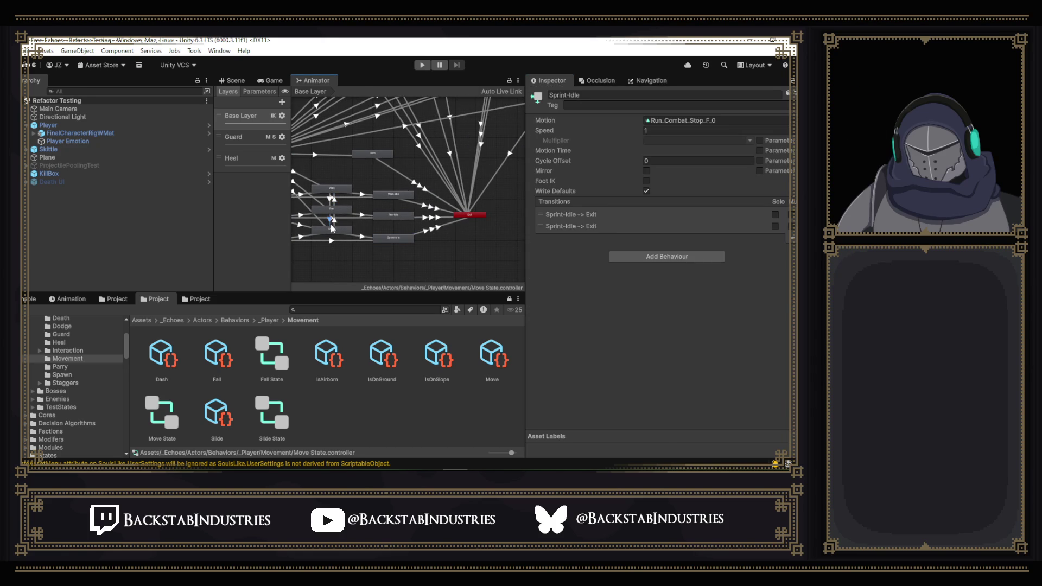
{"action": "left_click", "coordinate": [362, 239]}
{"action": "left_click", "coordinate": [787, 305]}
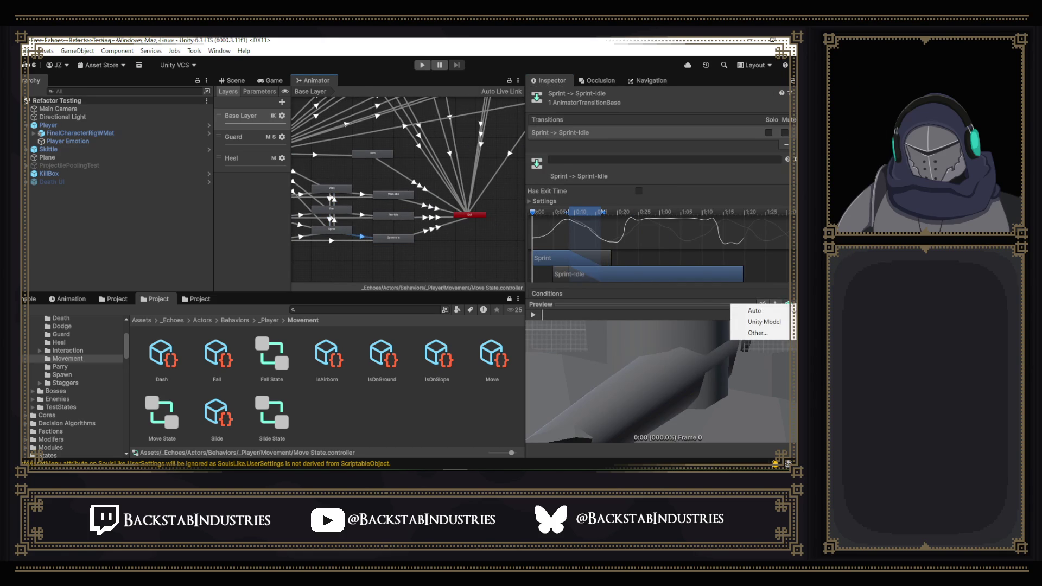
{"action": "left_click", "coordinate": [781, 325]}
{"action": "left_click", "coordinate": [785, 305]}
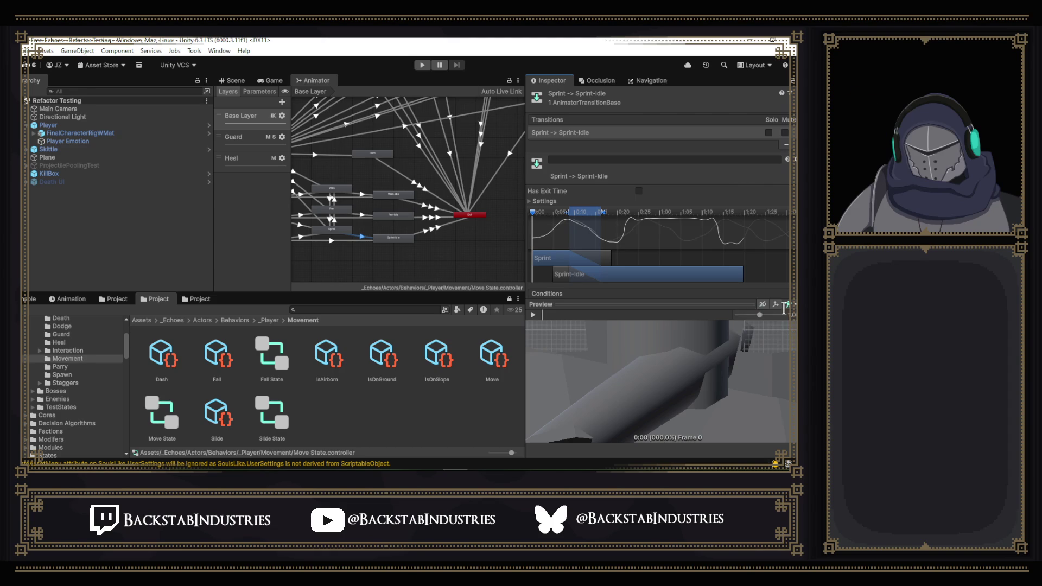
{"action": "left_click", "coordinate": [786, 305]}
{"action": "left_click", "coordinate": [759, 331]}
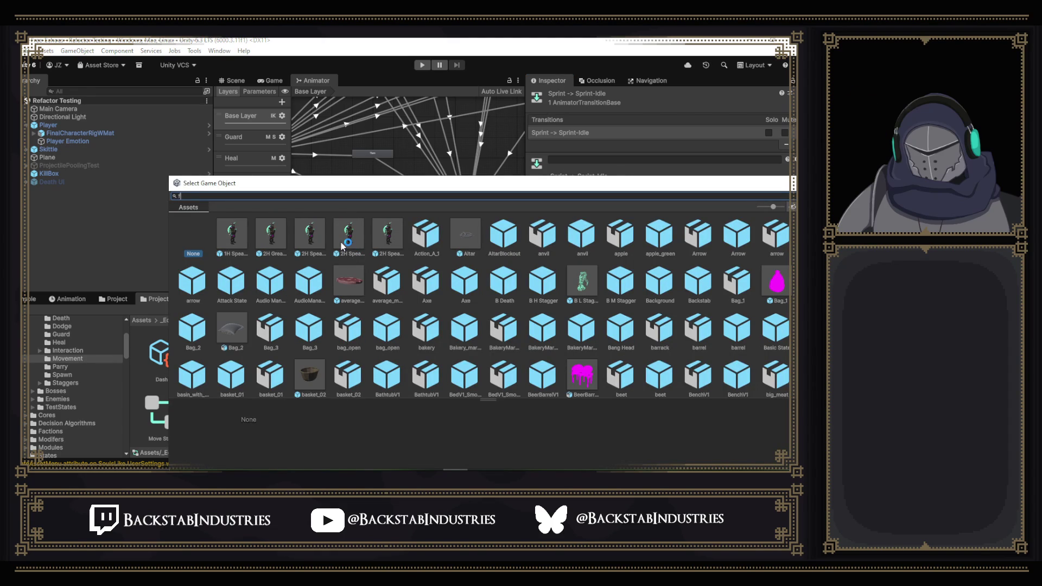
{"action": "type", "text": "fina"}
- In the Select Game Object picker, pass over the Player prefab and use SKM_PlayerKnight as the preview model
{"action": "key", "text": "BackSpace"}
{"action": "key", "text": "BackSpace"}
{"action": "key", "text": "BackSpace"}
{"action": "key", "text": "BackSpace"}
{"action": "type", "text": "play"}
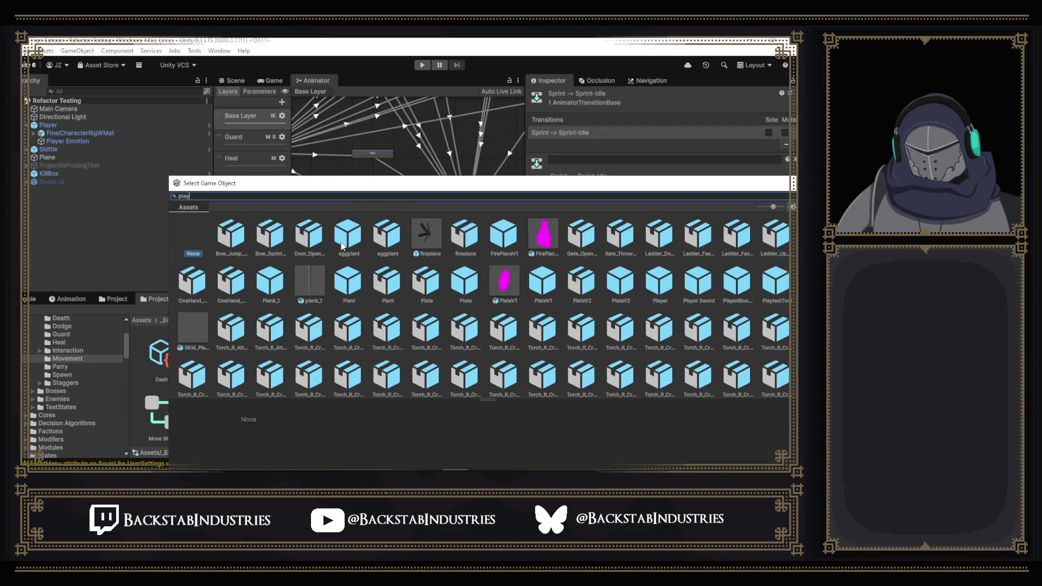
{"action": "type", "text": "er"}
{"action": "left_click", "coordinate": [238, 240]}
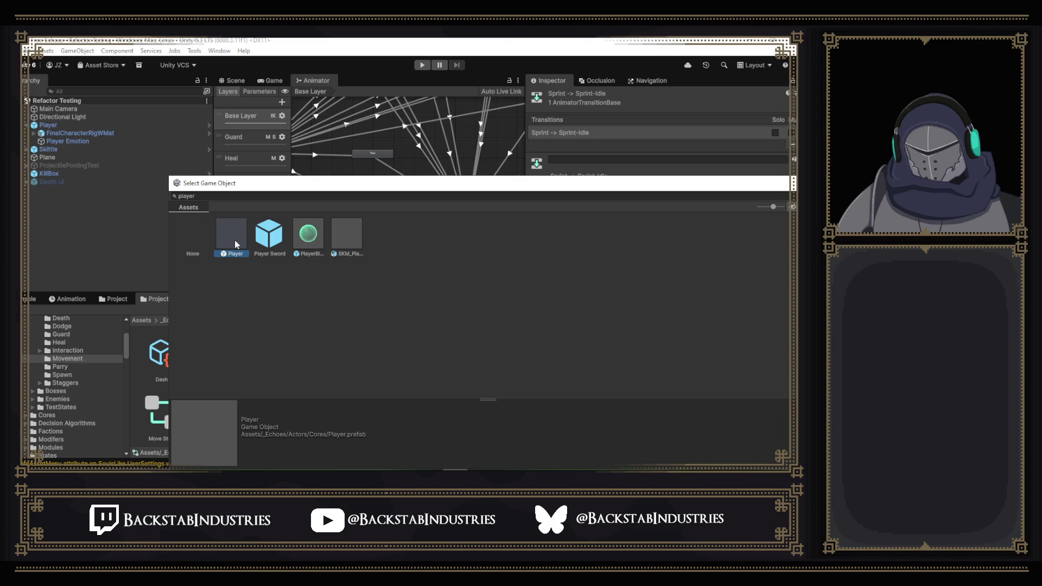
{"action": "left_click", "coordinate": [353, 241]}
{"action": "double_click", "coordinate": [352, 241]}
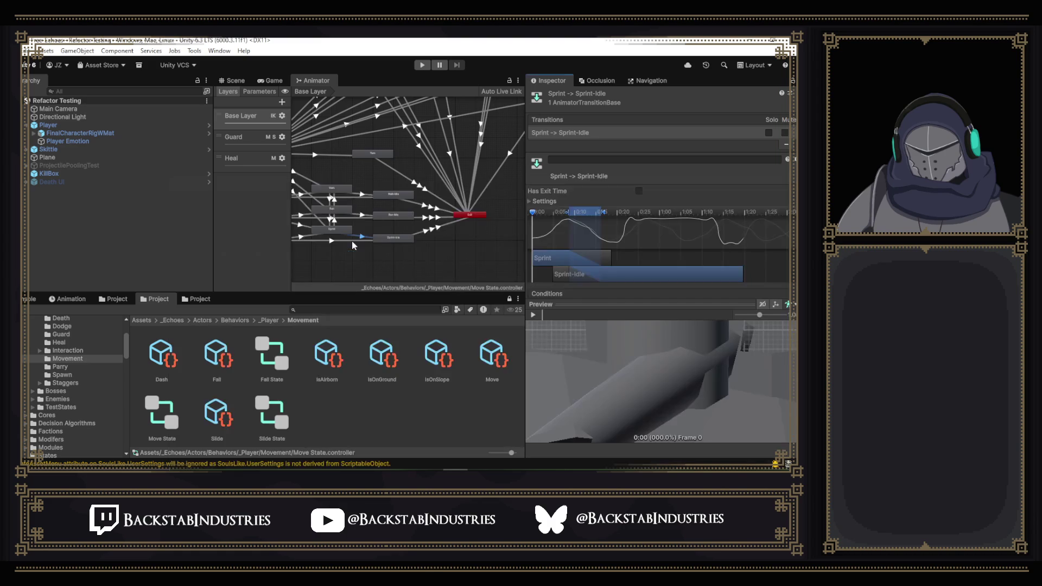
- Switch the Animator preview avatar to the humanoid knight model
{"action": "left_click", "coordinate": [762, 304]}
{"action": "key", "text": "Escape"}
{"action": "left_click", "coordinate": [790, 304]}
{"action": "left_click", "coordinate": [779, 333]}
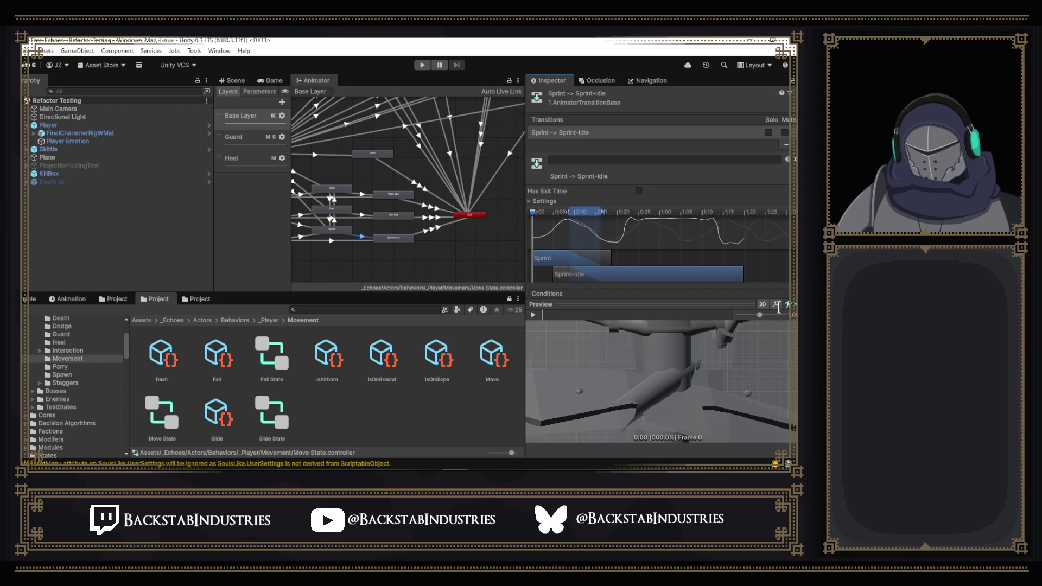
{"action": "left_click", "coordinate": [789, 304]}
{"action": "left_click", "coordinate": [769, 334]}
{"action": "left_click", "coordinate": [789, 303]}
{"action": "left_click", "coordinate": [769, 334]}
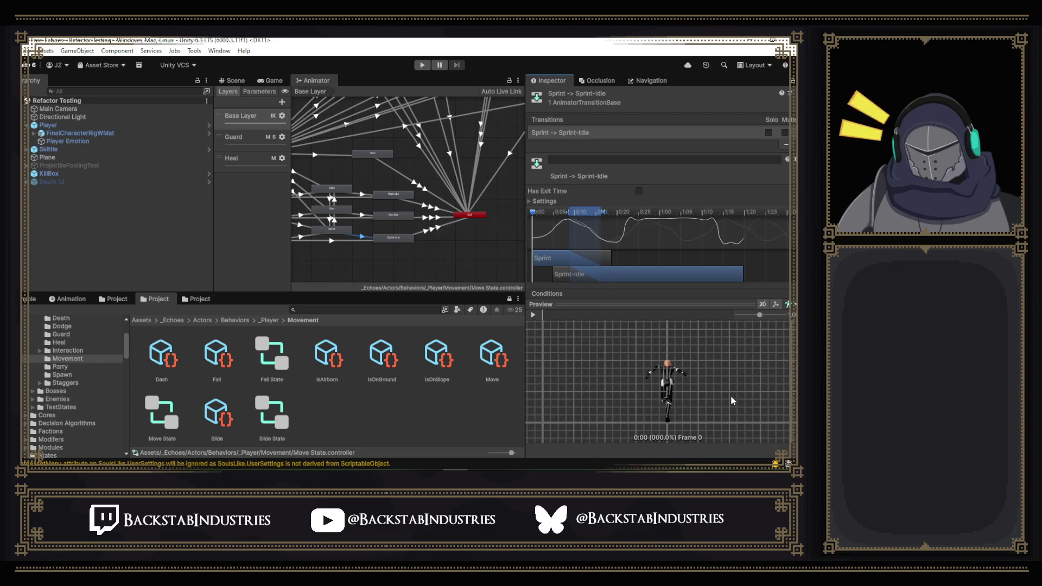
{"action": "left_click_drag", "start_coordinate": [722, 394], "coordinate": [561, 311]}
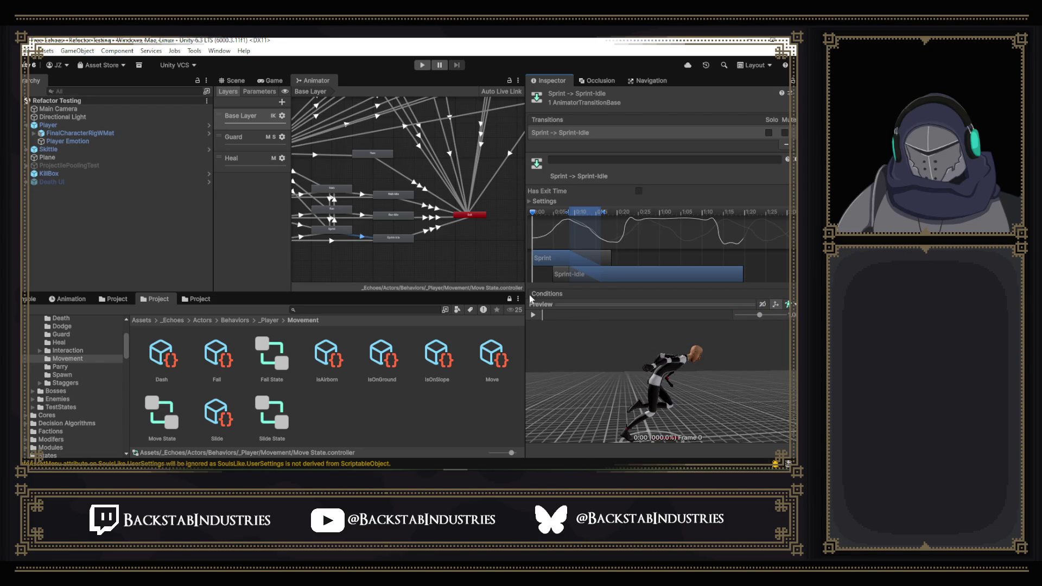
- Preview the Sprint -> Run transition to frame 12, then select the Run -> Walk transition and scrub it to frame 10
{"action": "left_click", "coordinate": [336, 222]}
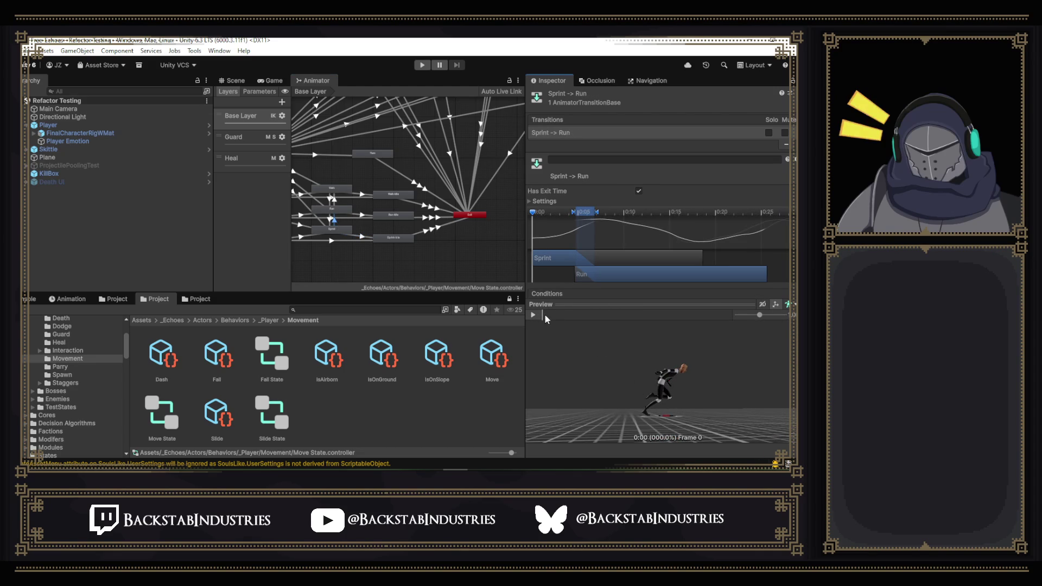
{"action": "left_click_drag", "start_coordinate": [544, 315], "coordinate": [553, 318]}
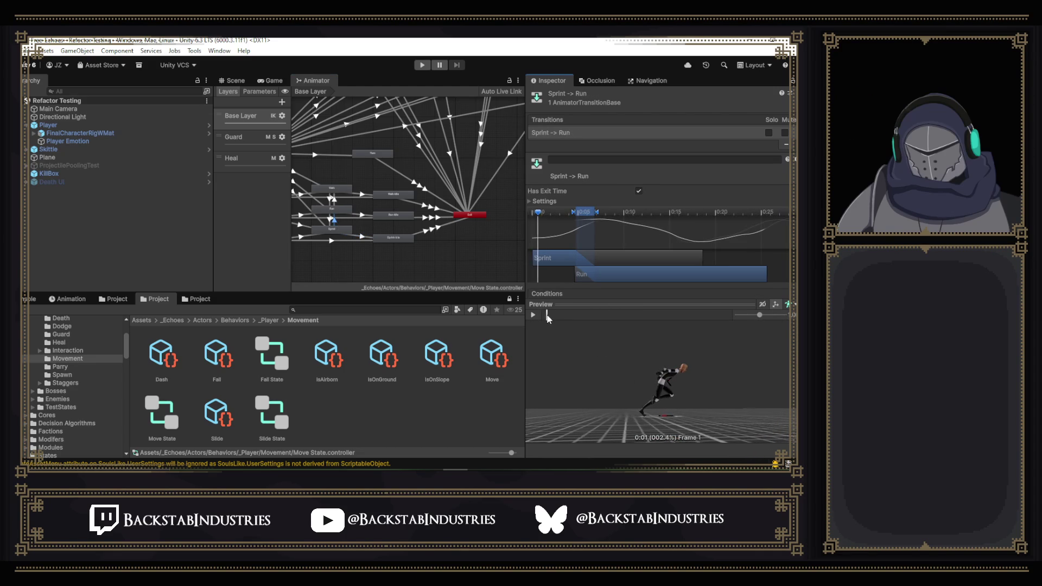
{"action": "left_click_drag", "start_coordinate": [553, 318], "coordinate": [590, 330]}
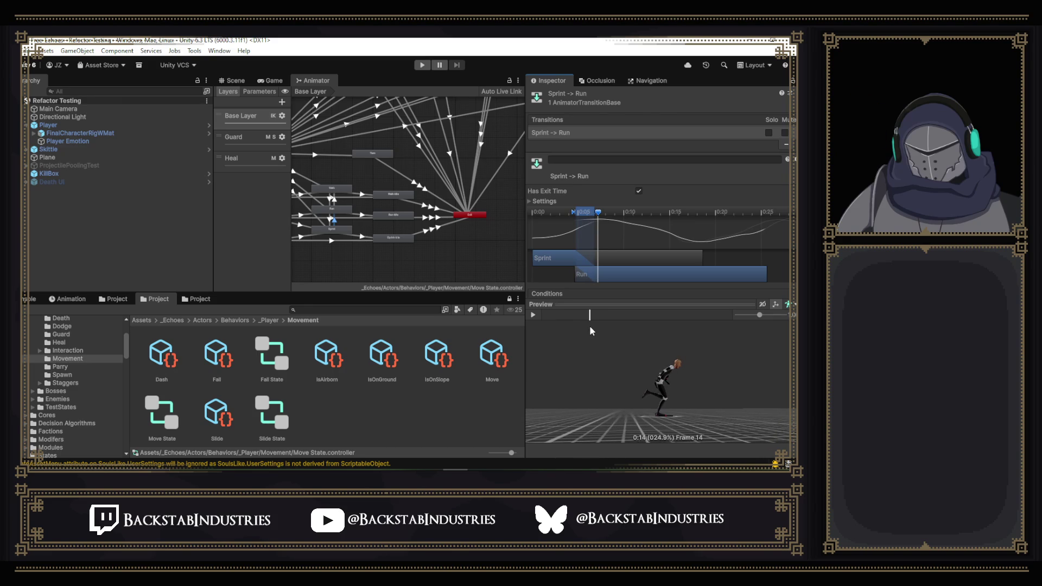
{"action": "scroll", "coordinate": [353, 224], "scroll_direction": "up", "scroll_amount": 2}
{"action": "scroll", "coordinate": [370, 231], "scroll_direction": "up", "scroll_amount": 2}
{"action": "left_click_drag", "start_coordinate": [370, 230], "coordinate": [399, 248]}
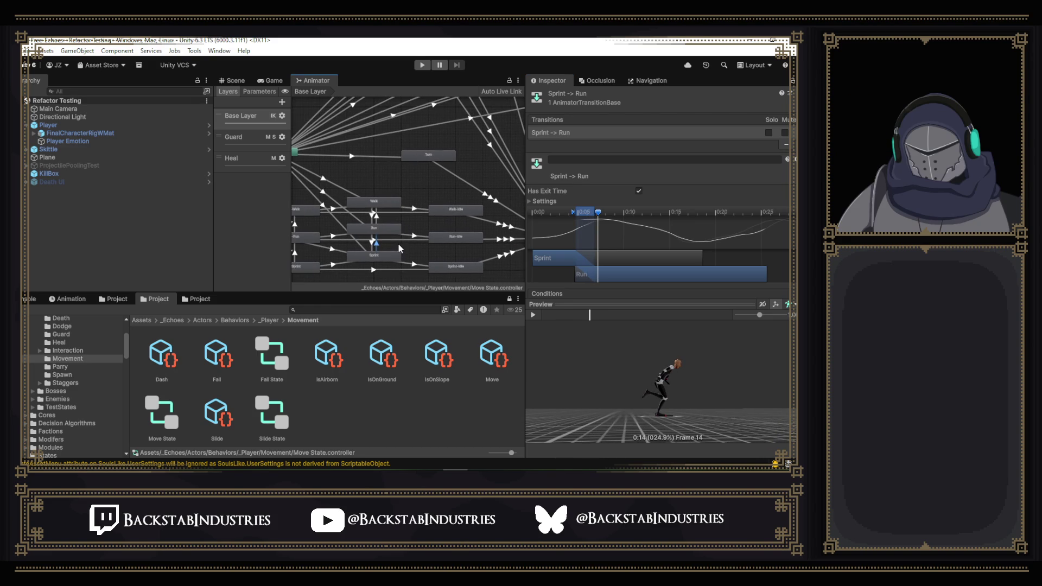
{"action": "left_click", "coordinate": [375, 215]}
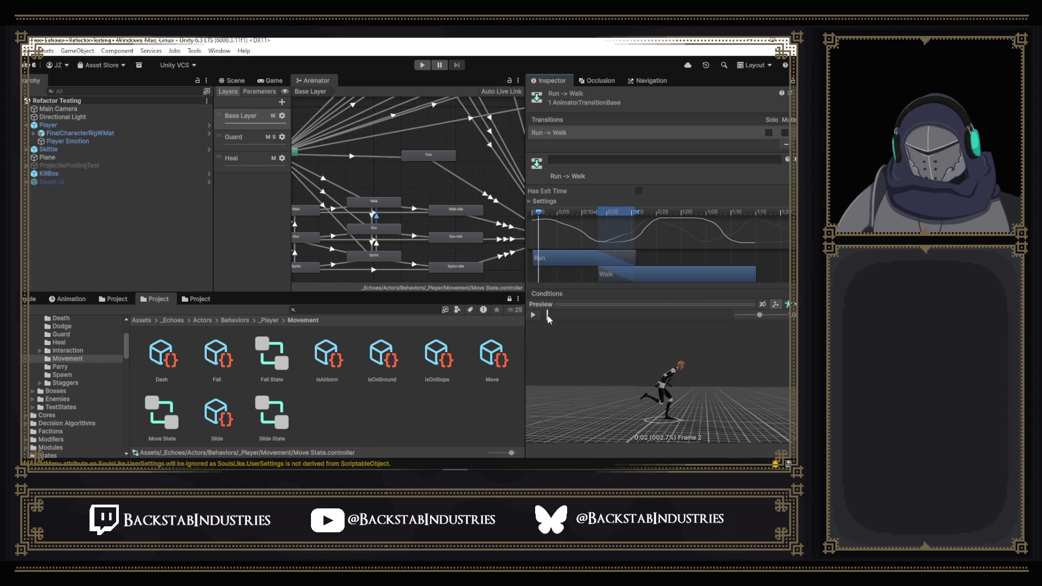
{"action": "left_click_drag", "start_coordinate": [546, 315], "coordinate": [633, 329]}
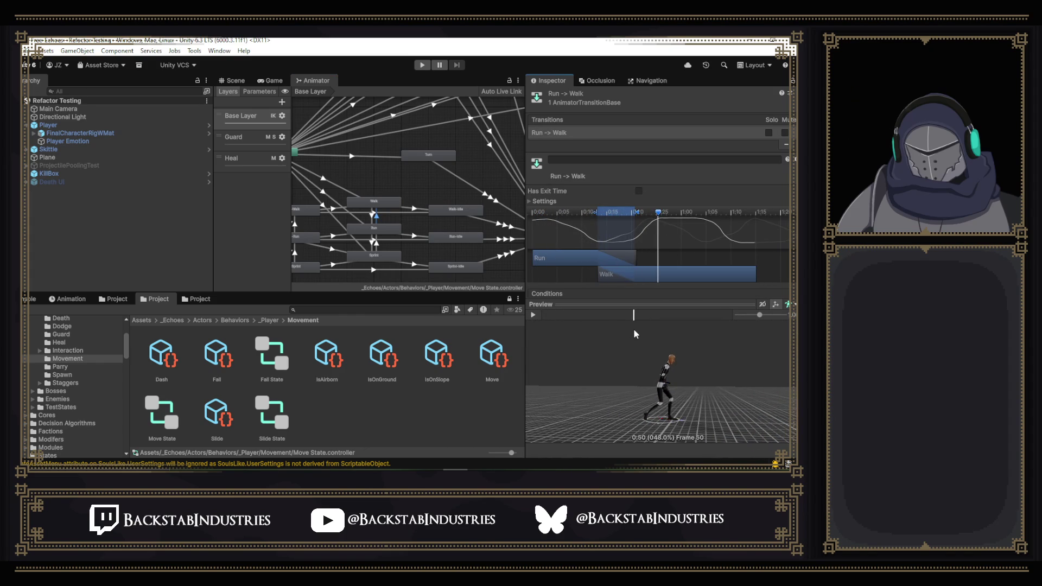
- Shift the Walk clip and blend window earlier in the Run -> Walk transition and preview the result
{"action": "left_click_drag", "start_coordinate": [629, 275], "coordinate": [623, 275]}
{"action": "left_click_drag", "start_coordinate": [618, 220], "coordinate": [551, 216]}
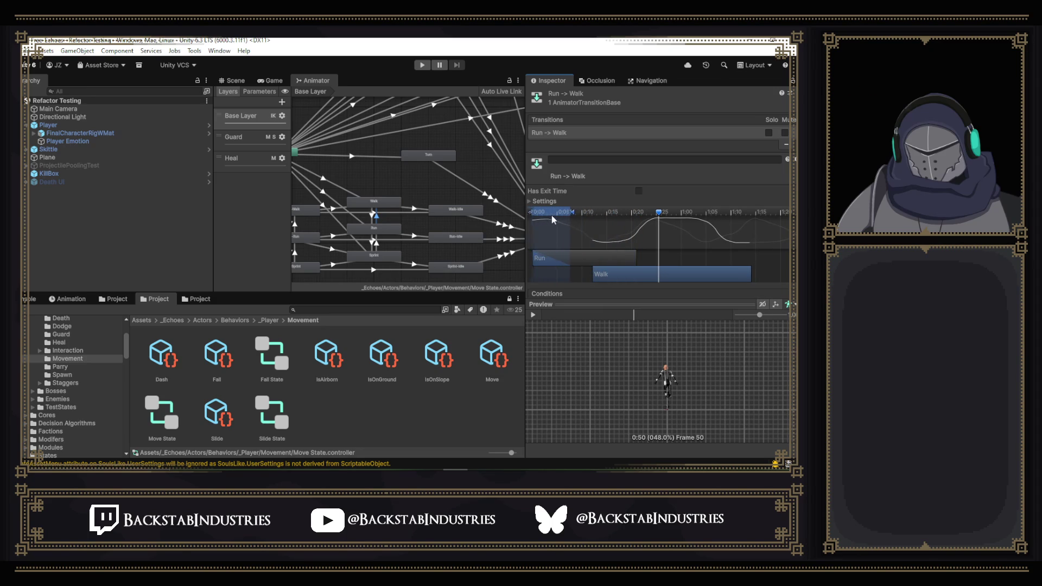
{"action": "left_click_drag", "start_coordinate": [665, 274], "coordinate": [607, 272]}
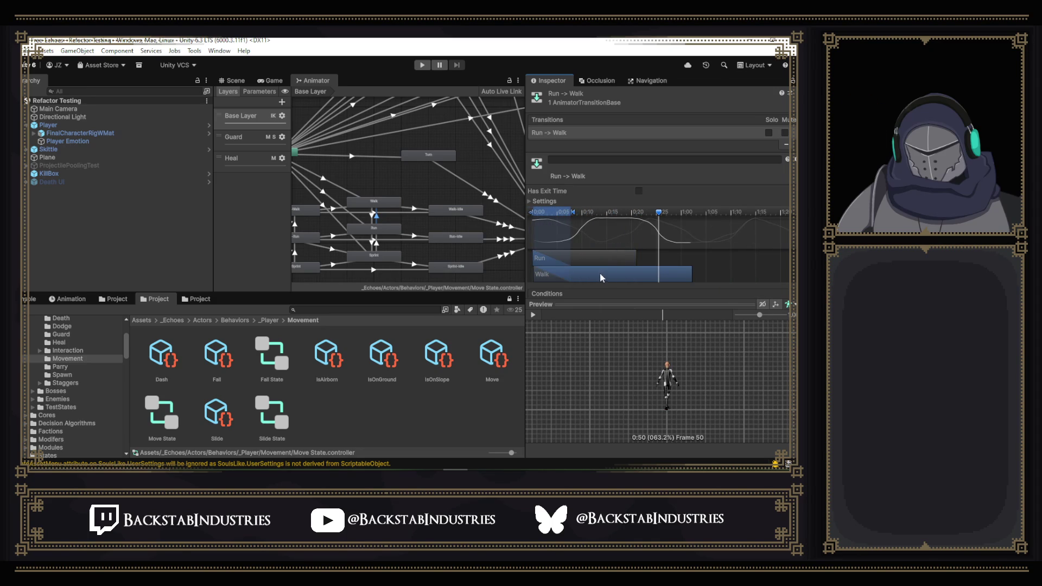
{"action": "left_click", "coordinate": [534, 314]}
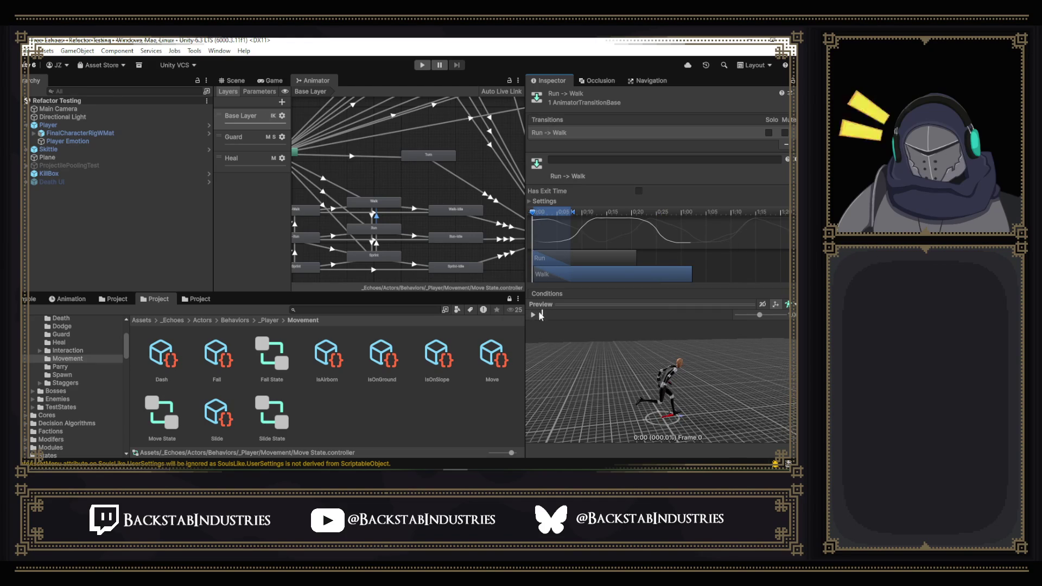
{"action": "left_click_drag", "start_coordinate": [669, 406], "coordinate": [589, 404]}
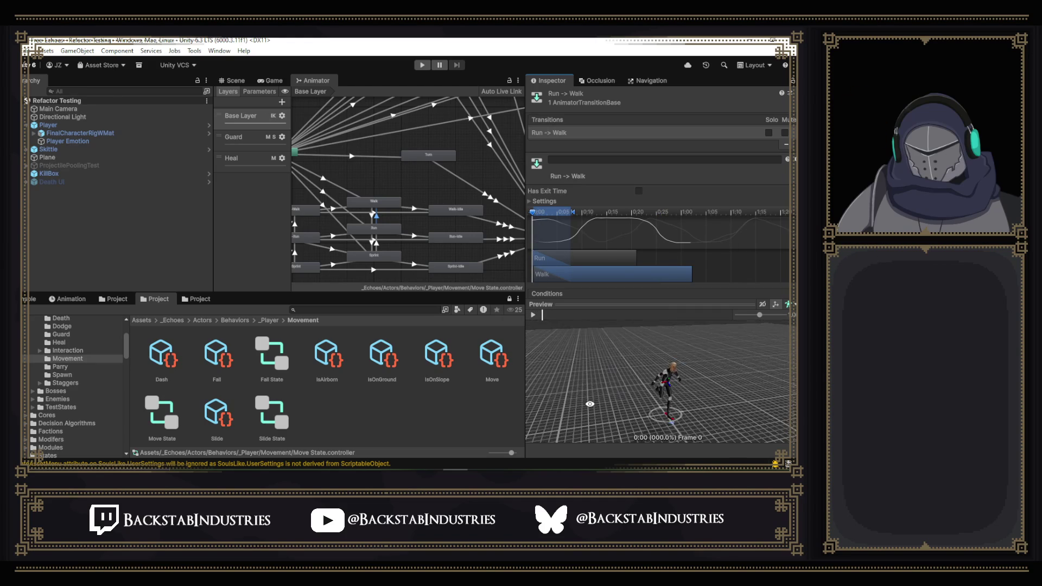
{"action": "left_click", "coordinate": [552, 316]}
{"action": "left_click_drag", "start_coordinate": [553, 316], "coordinate": [582, 324]}
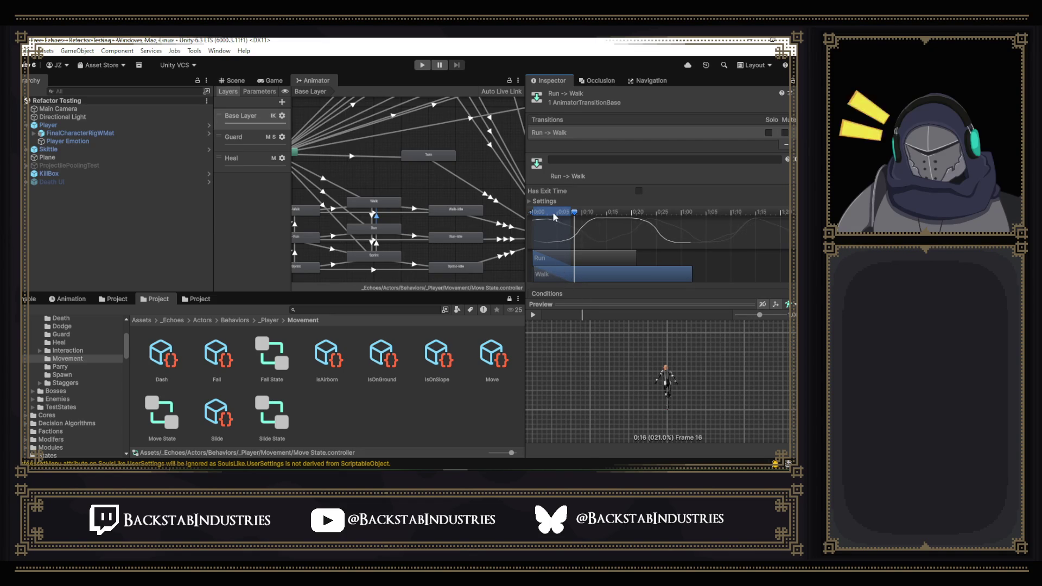
{"action": "left_click", "coordinate": [577, 316]}
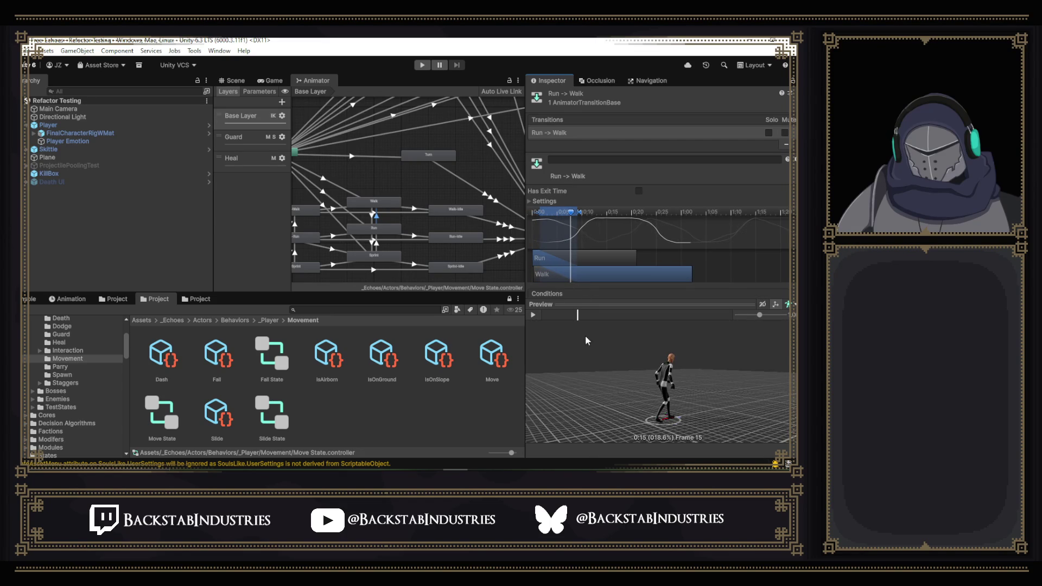
{"action": "left_click", "coordinate": [547, 315]}
{"action": "left_click_drag", "start_coordinate": [547, 314], "coordinate": [568, 317]}
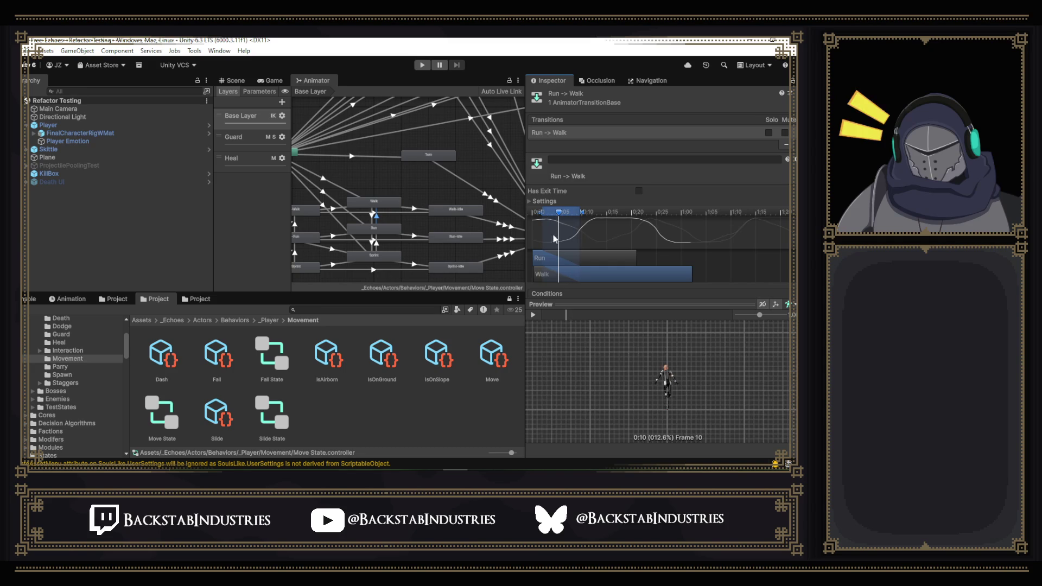
- Move the blend window to the transition start, pull the Walk clip earlier and shorten the blend duration
{"action": "left_click_drag", "start_coordinate": [545, 277], "coordinate": [553, 277]}
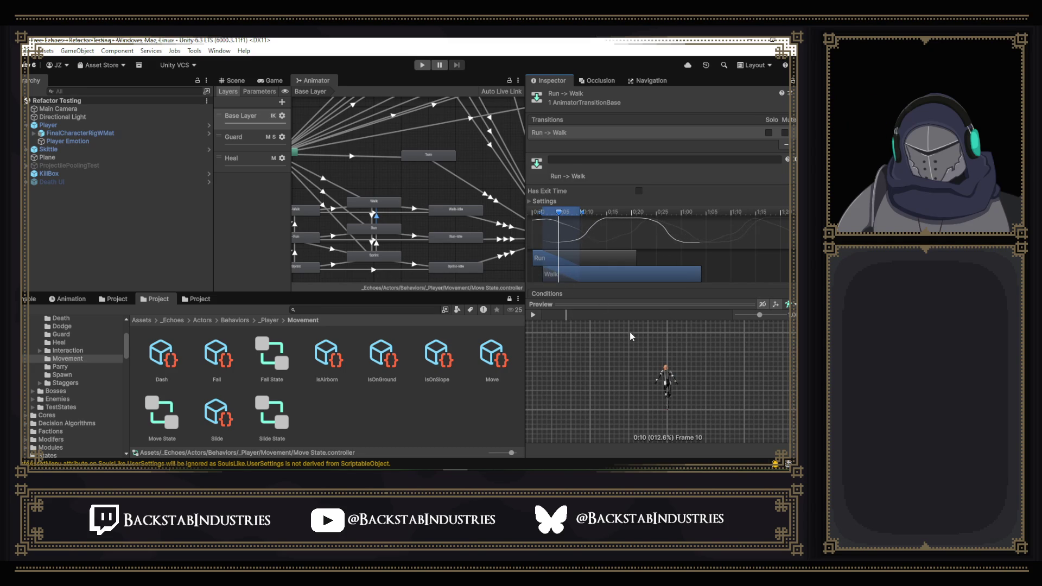
{"action": "mouse_move", "coordinate": [574, 315]}
{"action": "left_mouse_down"}
{"action": "mouse_move", "coordinate": [550, 316]}
{"action": "mouse_move", "coordinate": [556, 325]}
{"action": "left_mouse_up"}
{"action": "left_click", "coordinate": [535, 313]}
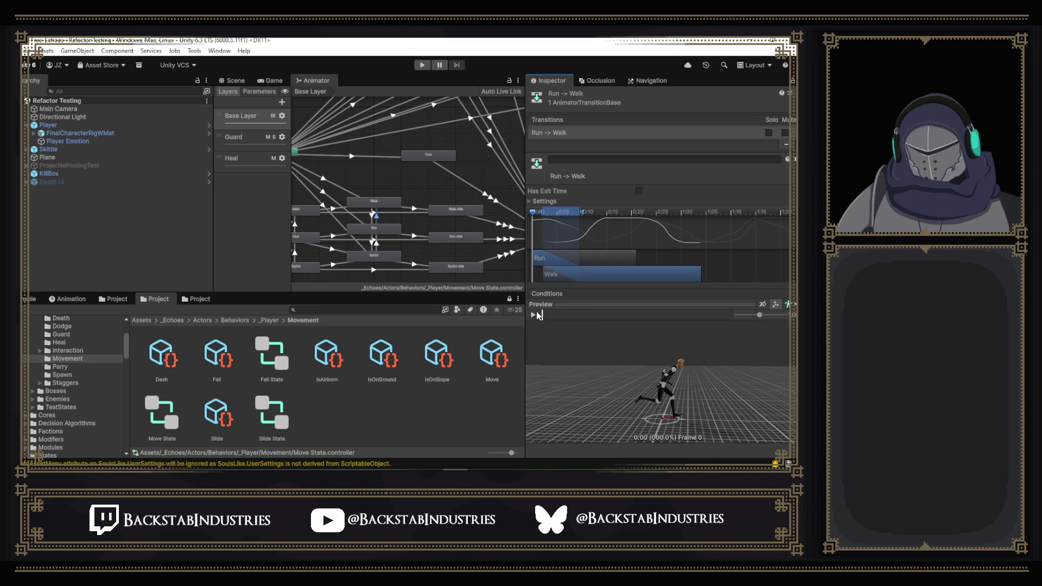
{"action": "mouse_move", "coordinate": [543, 317]}
{"action": "left_mouse_down"}
{"action": "mouse_move", "coordinate": [603, 327]}
{"action": "mouse_move", "coordinate": [589, 322]}
{"action": "left_mouse_up"}
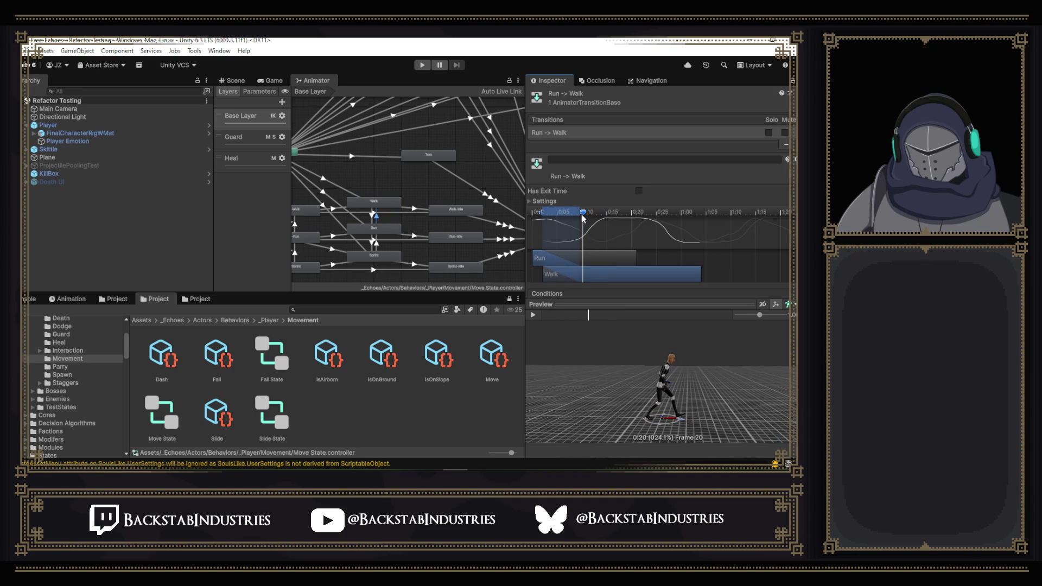
{"action": "left_click_drag", "start_coordinate": [583, 218], "coordinate": [600, 218]}
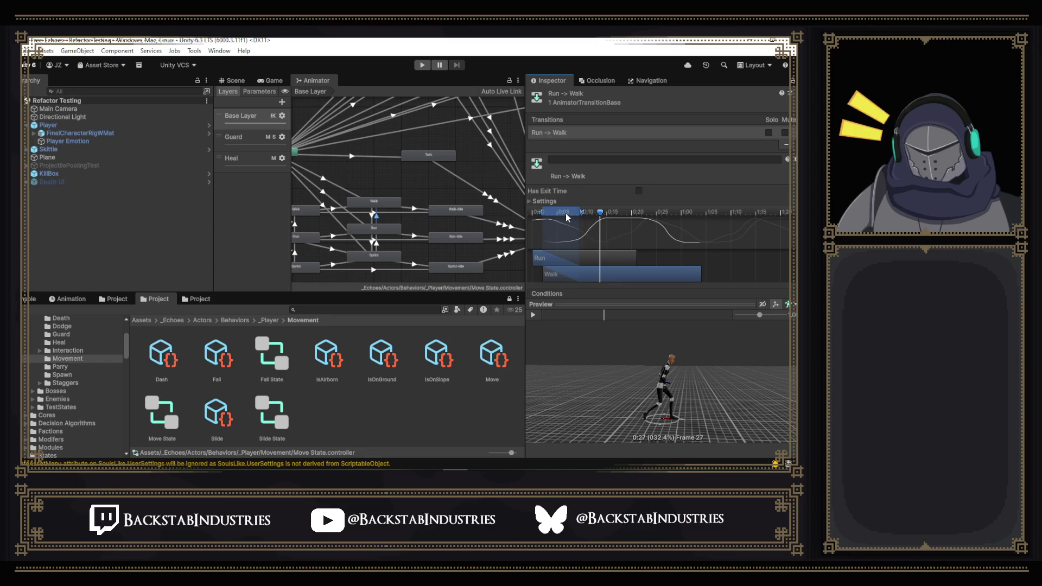
{"action": "left_click_drag", "start_coordinate": [566, 215], "coordinate": [537, 218]}
{"action": "left_click_drag", "start_coordinate": [562, 274], "coordinate": [547, 273]}
{"action": "left_click_drag", "start_coordinate": [570, 213], "coordinate": [545, 219]}
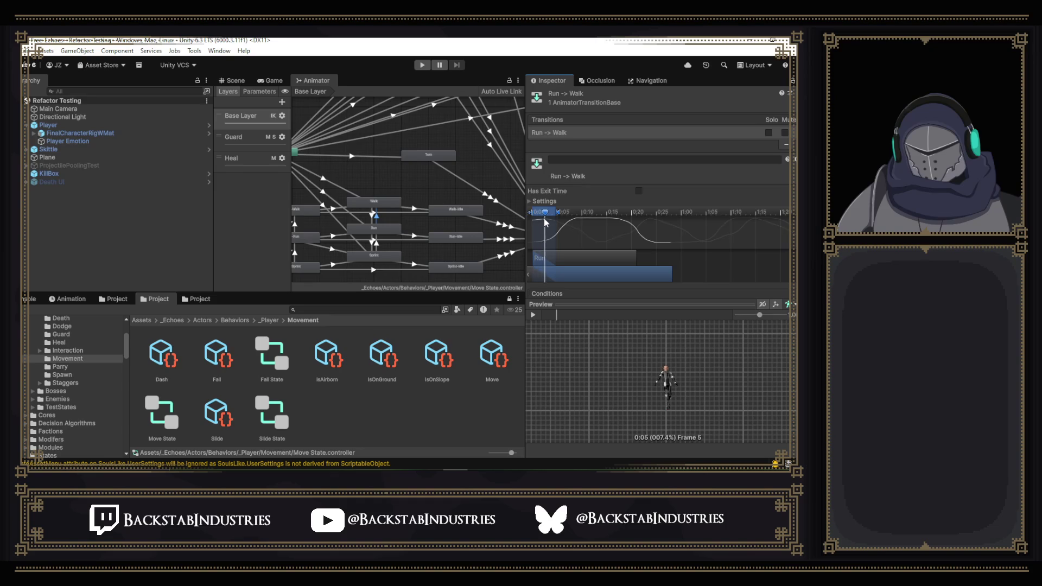
- Nudge the Walk clip earlier and scrub the Run -> Walk blend from its start in a side view
{"action": "left_click_drag", "start_coordinate": [691, 376], "coordinate": [593, 334]}
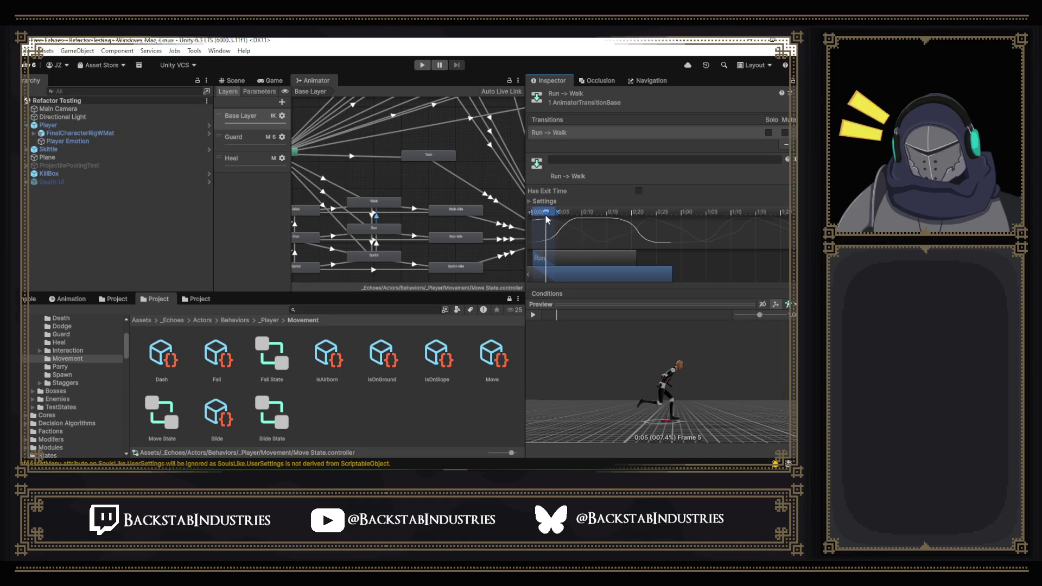
{"action": "left_click_drag", "start_coordinate": [545, 216], "coordinate": [580, 237]}
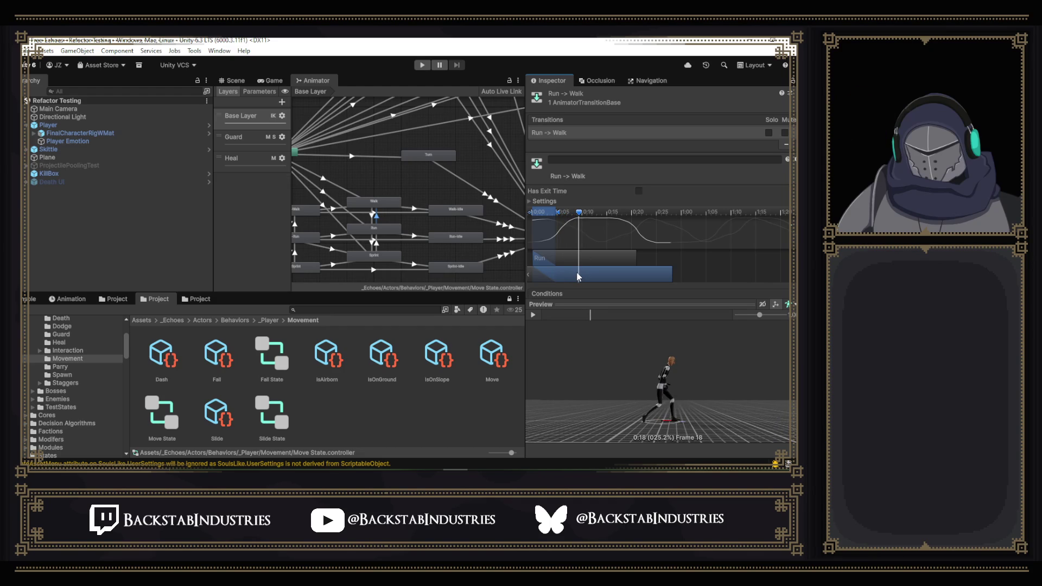
{"action": "left_click_drag", "start_coordinate": [577, 277], "coordinate": [554, 272]}
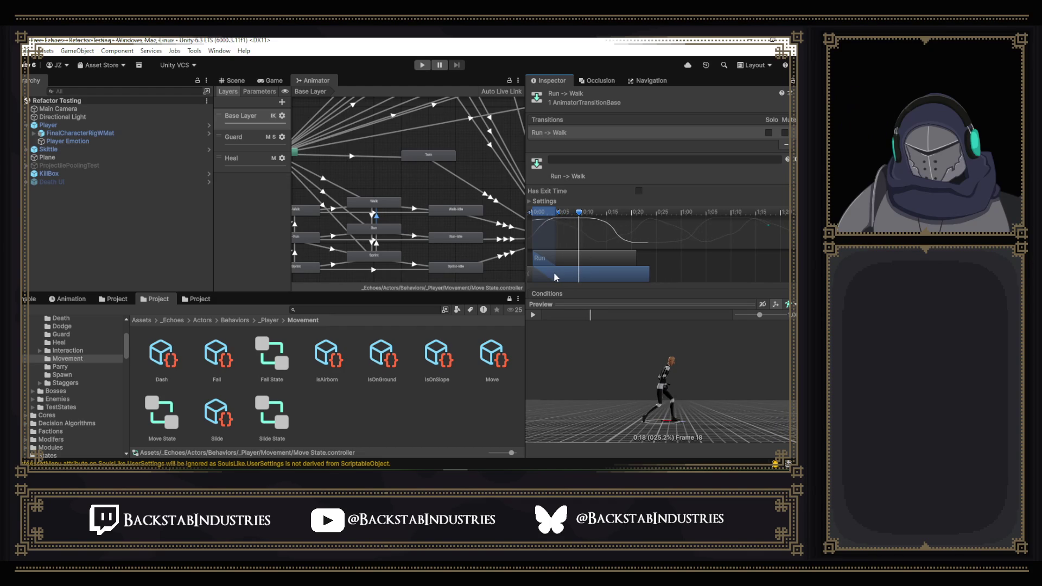
{"action": "left_click_drag", "start_coordinate": [580, 217], "coordinate": [526, 221]}
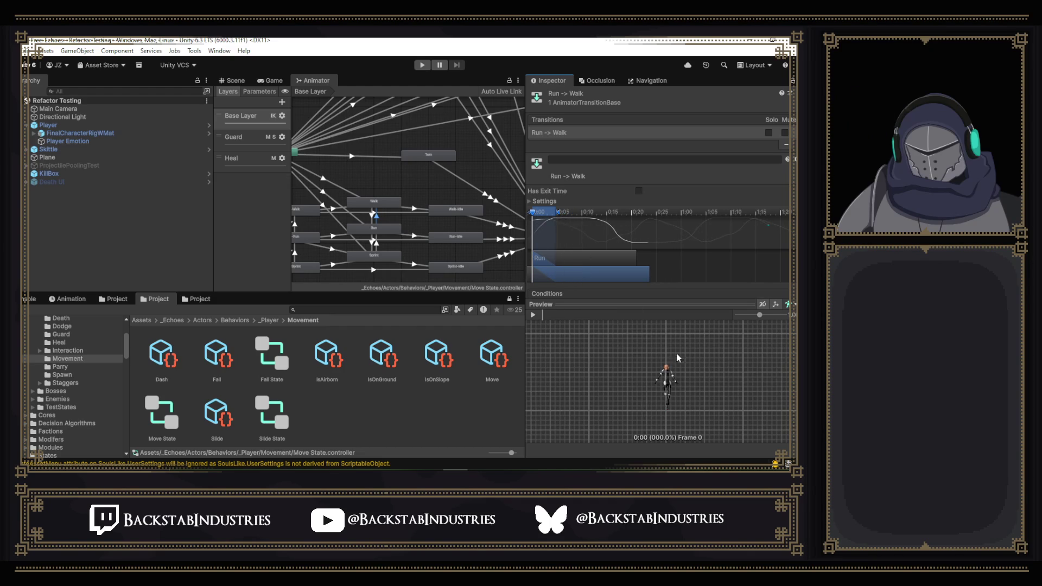
{"action": "left_click_drag", "start_coordinate": [656, 337], "coordinate": [684, 411]}
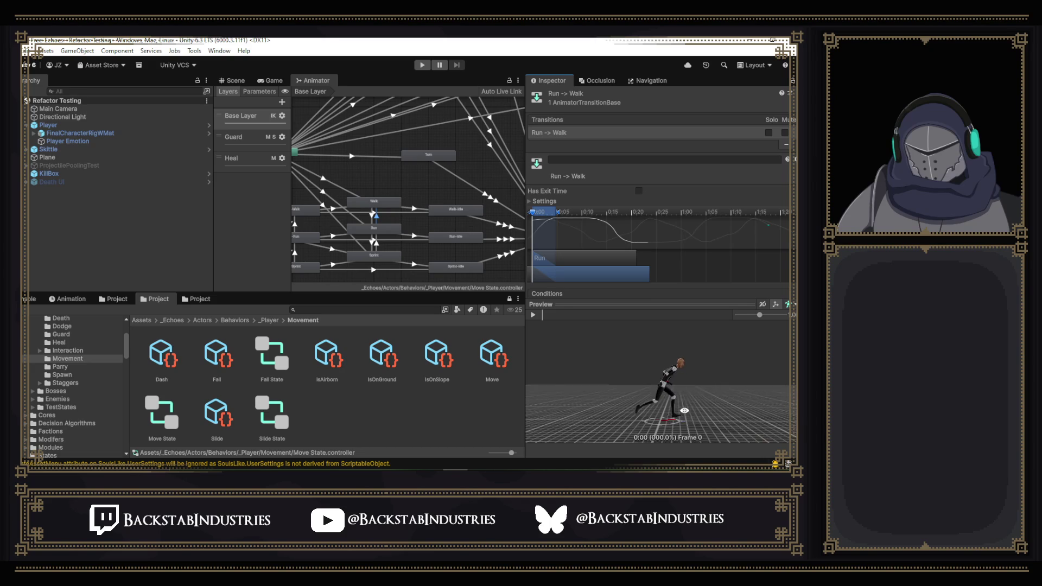
{"action": "left_click_drag", "start_coordinate": [533, 218], "coordinate": [550, 225]}
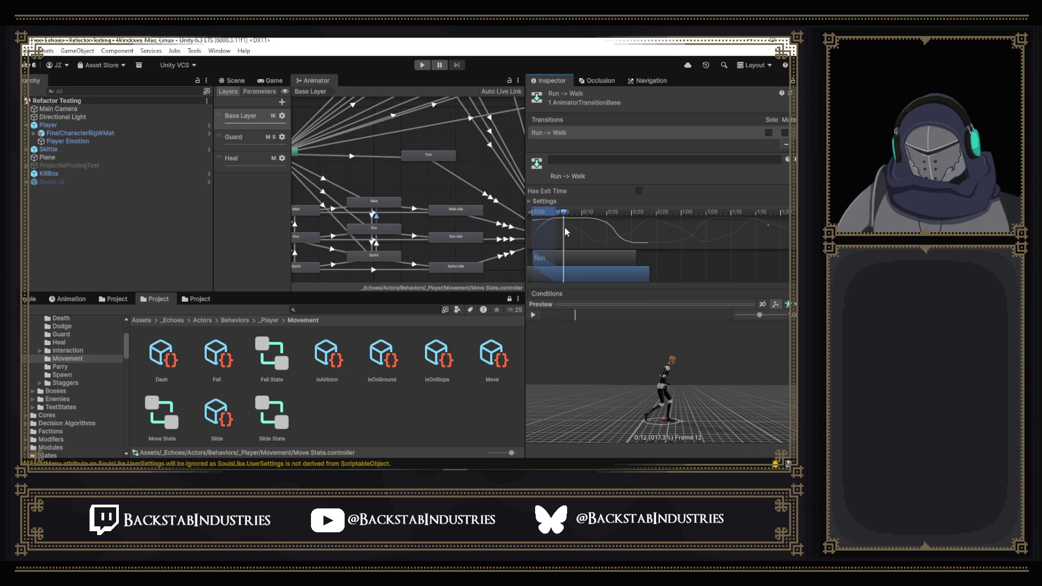
{"action": "mouse_move", "coordinate": [550, 224]}
{"action": "left_mouse_down"}
{"action": "mouse_move", "coordinate": [582, 236]}
{"action": "mouse_move", "coordinate": [562, 232]}
{"action": "left_mouse_up"}
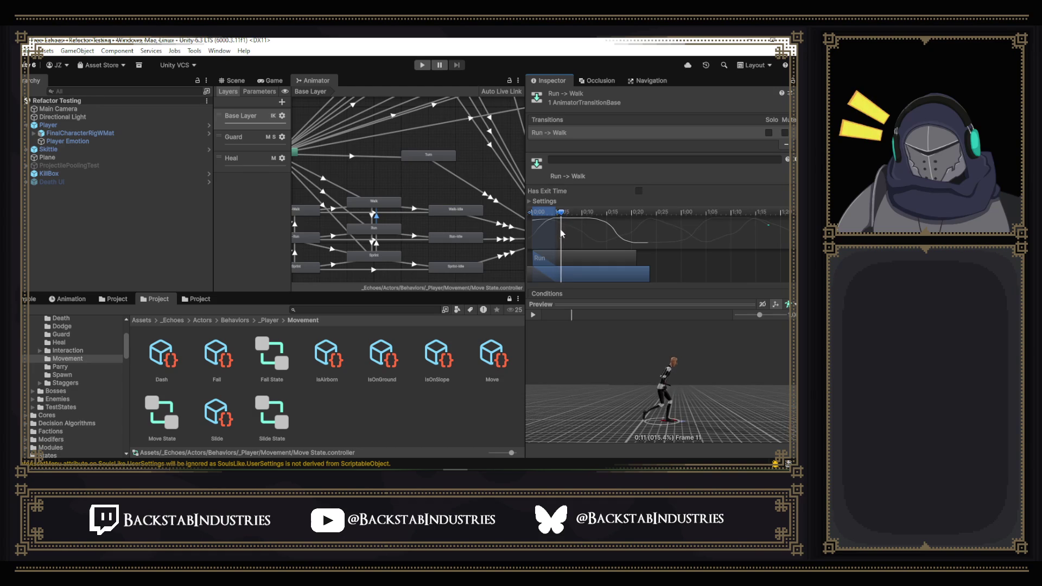
{"action": "mouse_move", "coordinate": [561, 232]}
{"action": "left_mouse_down"}
{"action": "mouse_move", "coordinate": [576, 237]}
{"action": "mouse_move", "coordinate": [546, 228]}
{"action": "left_mouse_up"}
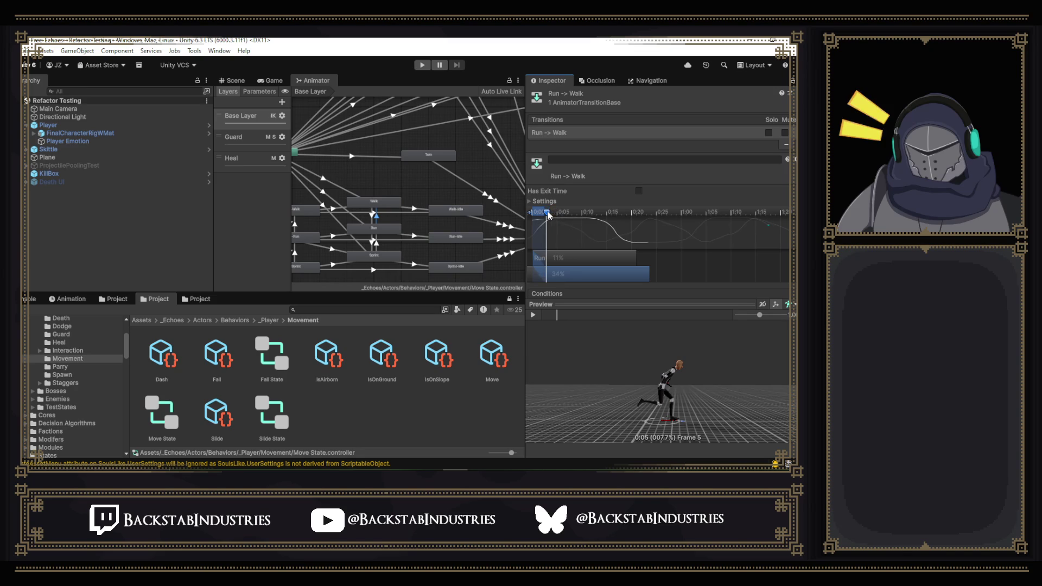
- Start the Walk clip slightly later in the blend and recheck the transition from frame 0
{"action": "left_click_drag", "start_coordinate": [554, 214], "coordinate": [533, 214]}
{"action": "mouse_move", "coordinate": [634, 383]}
{"action": "left_mouse_down"}
{"action": "mouse_move", "coordinate": [686, 396]}
{"action": "mouse_move", "coordinate": [546, 252]}
{"action": "mouse_move", "coordinate": [548, 215]}
{"action": "left_mouse_up"}
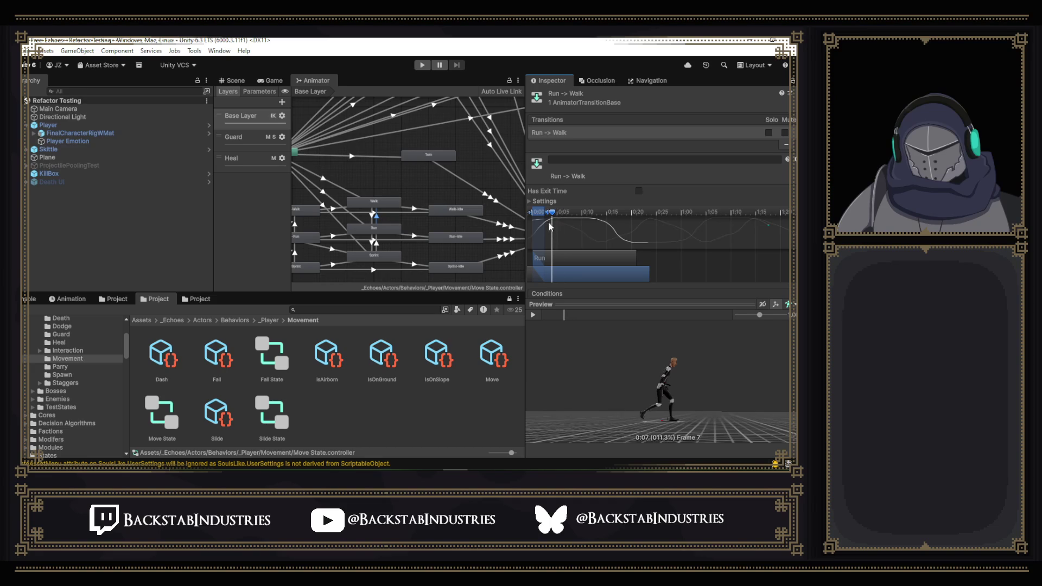
{"action": "left_click_drag", "start_coordinate": [546, 216], "coordinate": [549, 225]}
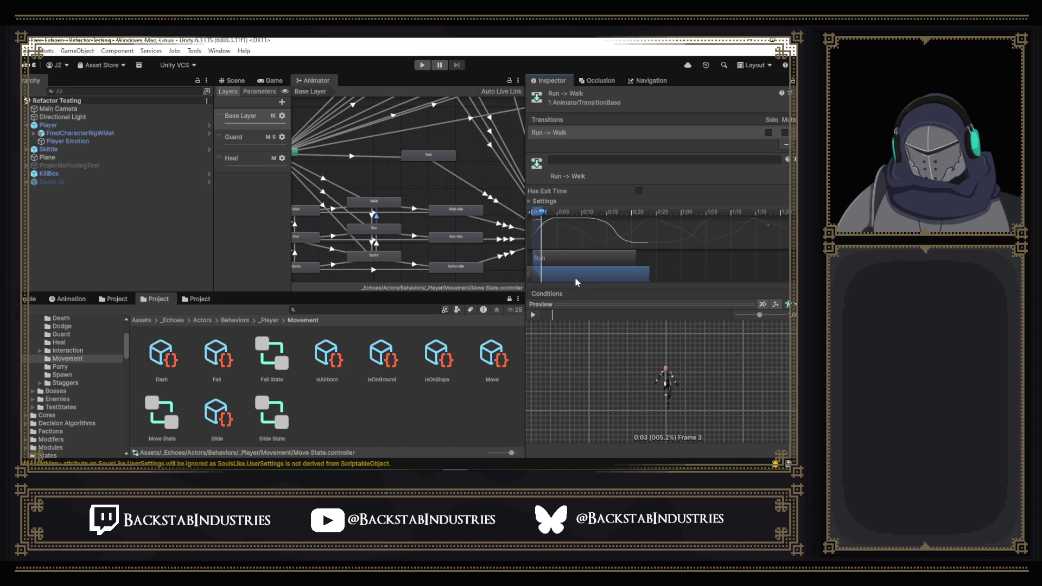
{"action": "left_click_drag", "start_coordinate": [574, 276], "coordinate": [567, 270]}
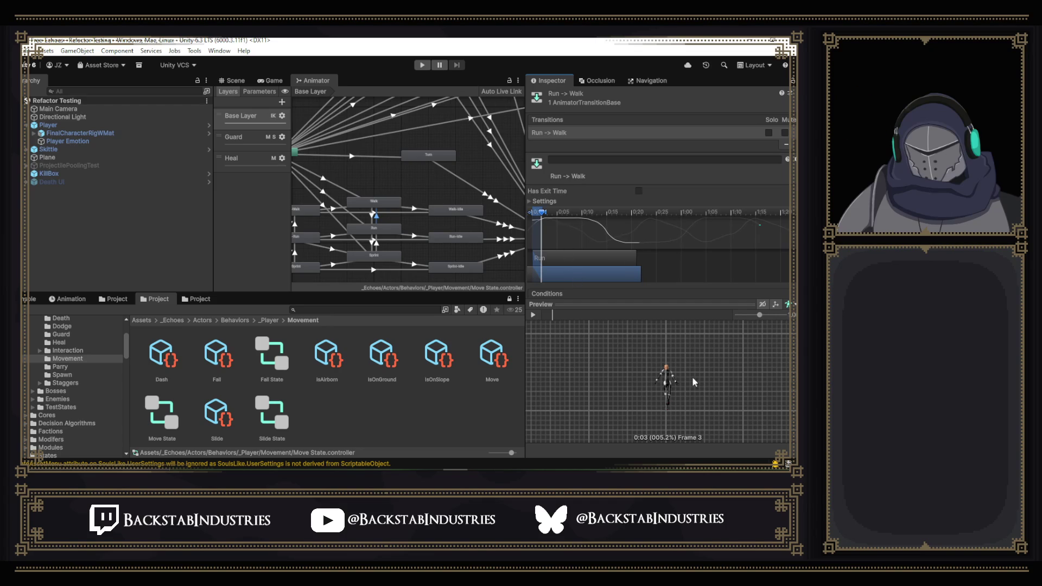
{"action": "left_click_drag", "start_coordinate": [693, 382], "coordinate": [549, 265]}
{"action": "mouse_move", "coordinate": [544, 214]}
{"action": "left_mouse_down"}
{"action": "mouse_move", "coordinate": [528, 216]}
{"action": "mouse_move", "coordinate": [576, 247]}
{"action": "left_mouse_up"}
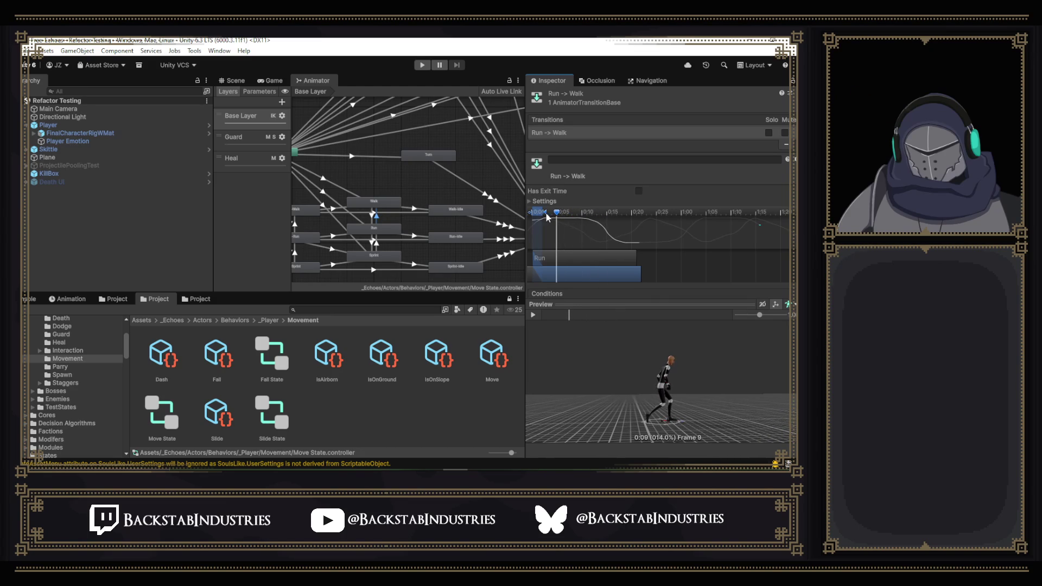
{"action": "mouse_move", "coordinate": [563, 241]}
{"action": "left_mouse_down"}
{"action": "mouse_move", "coordinate": [551, 217]}
{"action": "mouse_move", "coordinate": [537, 229]}
{"action": "left_mouse_up"}
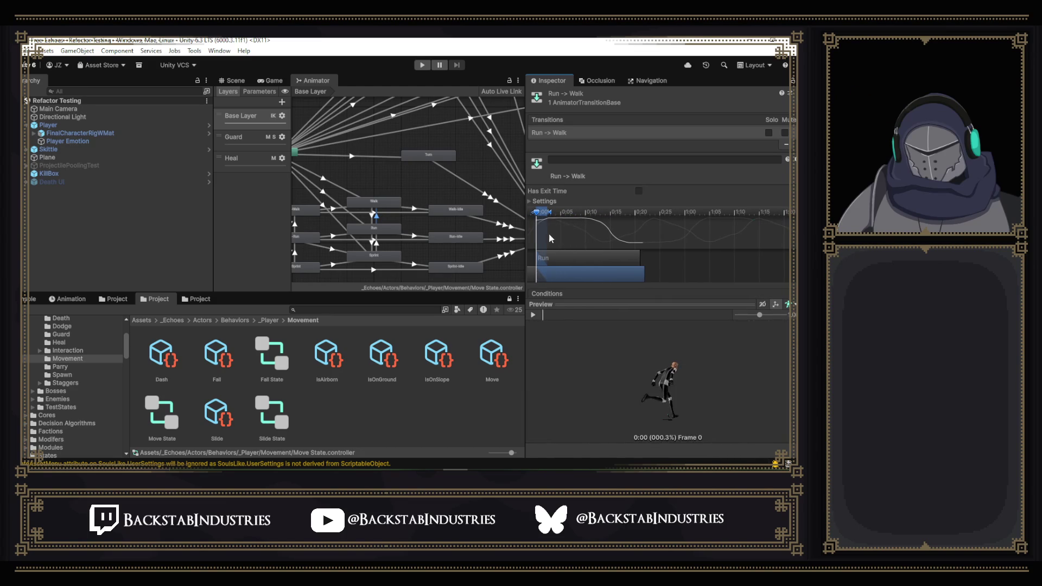
- Lengthen the Run -> Walk blend slightly and play the looping transition preview
{"action": "left_click_drag", "start_coordinate": [538, 218], "coordinate": [574, 235]}
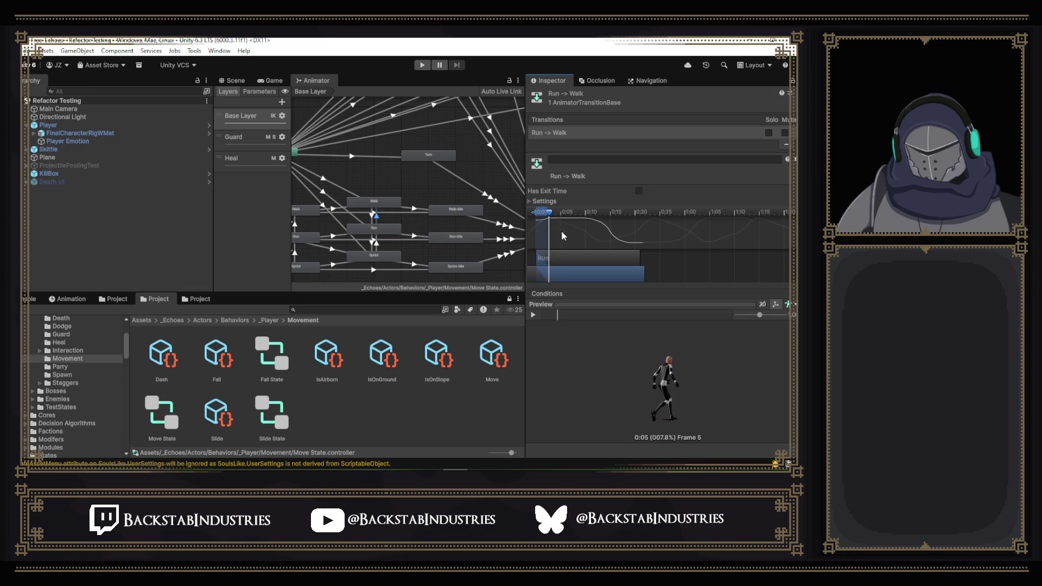
{"action": "left_click", "coordinate": [532, 314]}
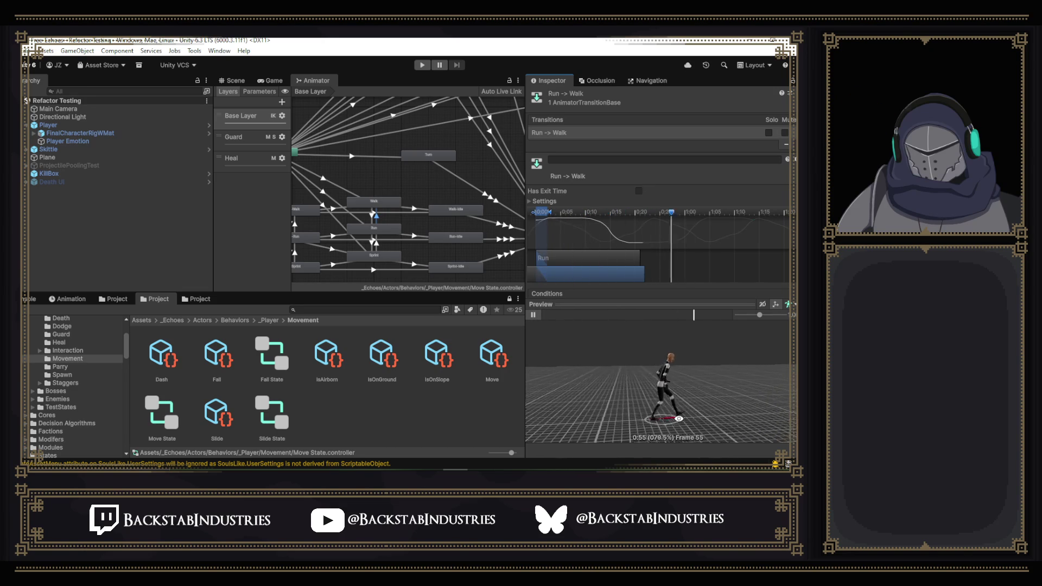
{"action": "left_click_drag", "start_coordinate": [703, 413], "coordinate": [679, 419]}
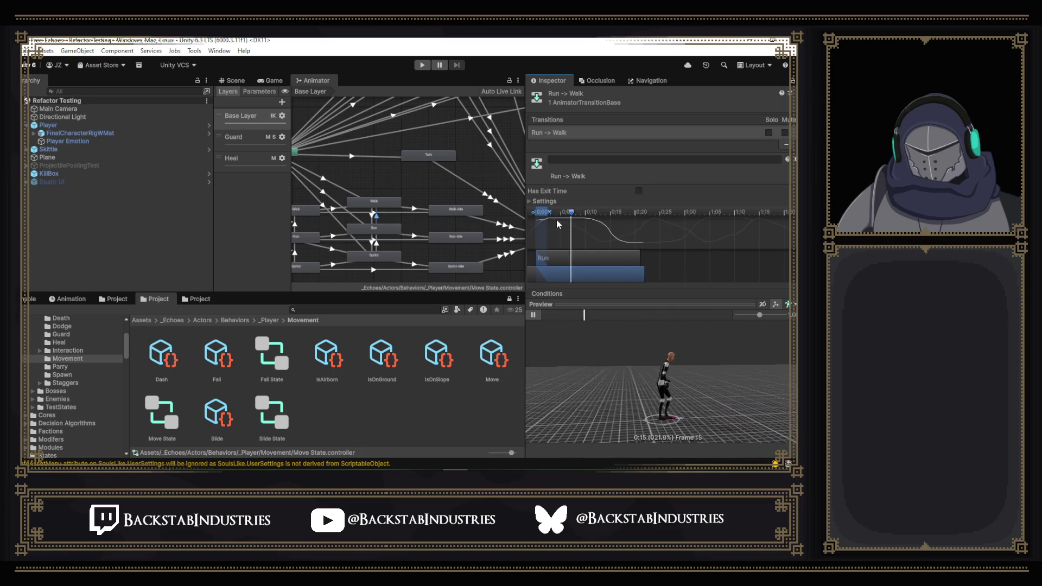
{"action": "left_click_drag", "start_coordinate": [554, 216], "coordinate": [551, 212]}
{"action": "left_click", "coordinate": [533, 315]}
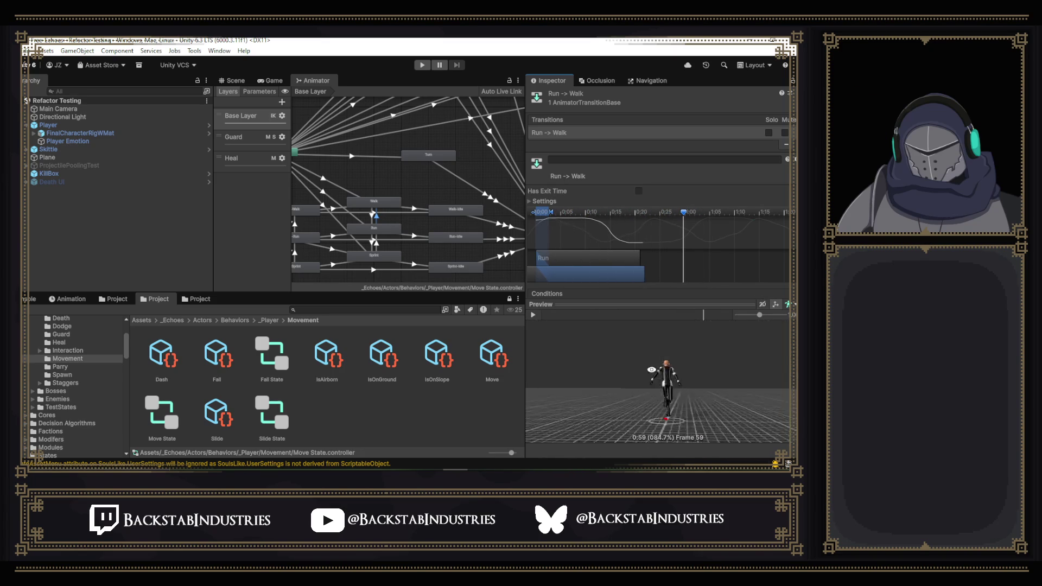
{"action": "left_click_drag", "start_coordinate": [570, 326], "coordinate": [545, 326]}
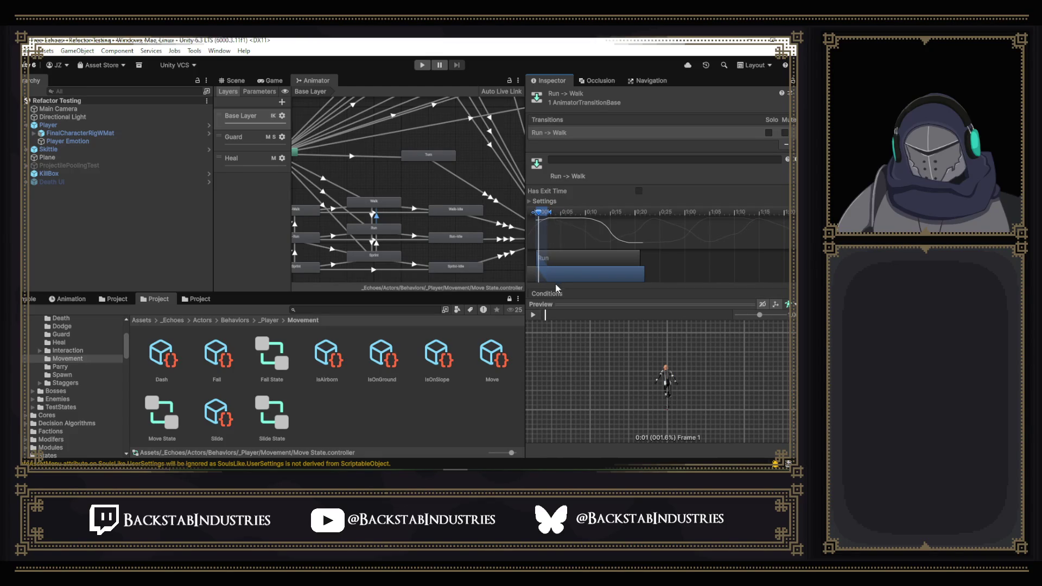
- Step through the early blend frames from frame 0 while orbiting around the knight
{"action": "left_click_drag", "start_coordinate": [570, 350], "coordinate": [571, 386]}
{"action": "left_click", "coordinate": [540, 317]}
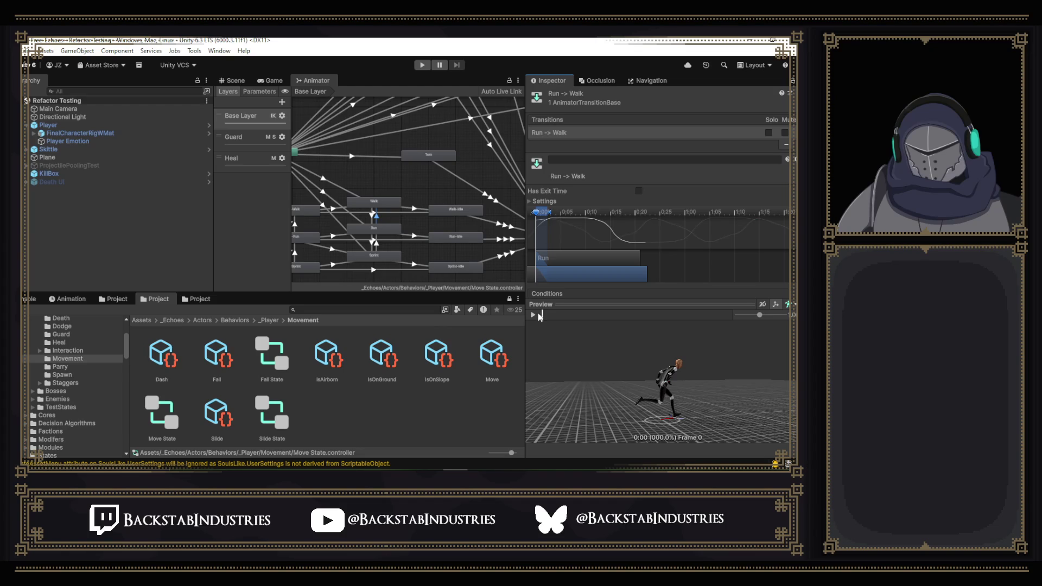
{"action": "left_click_drag", "start_coordinate": [538, 316], "coordinate": [554, 320]}
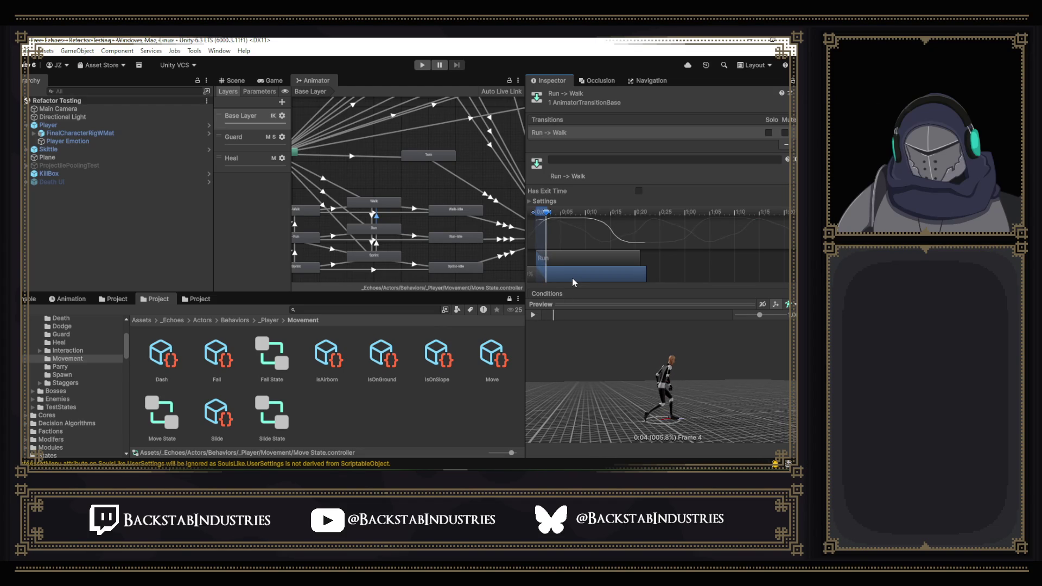
{"action": "left_click_drag", "start_coordinate": [554, 317], "coordinate": [560, 319]}
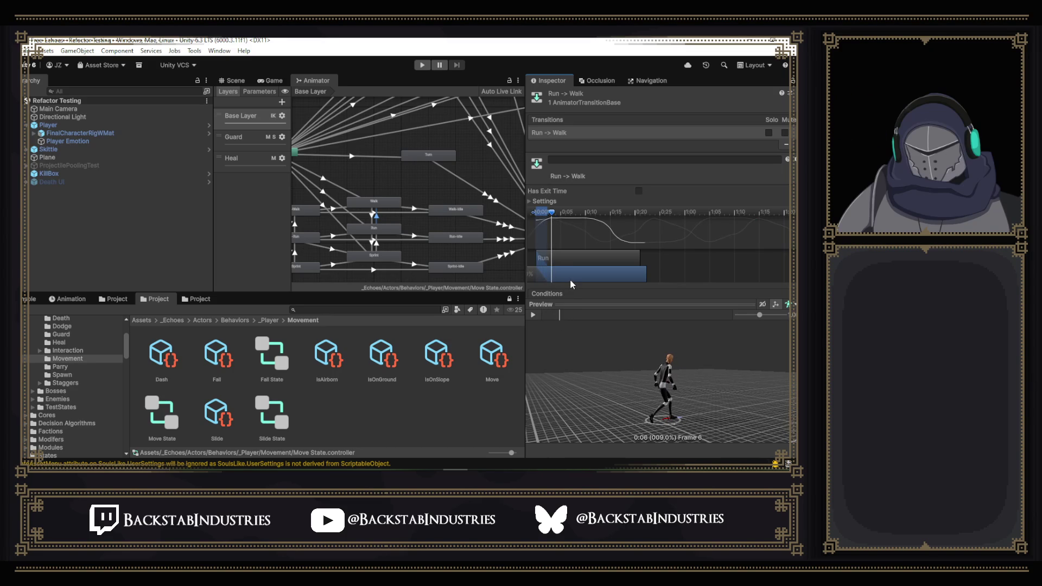
{"action": "mouse_move", "coordinate": [560, 322]}
{"action": "left_mouse_down"}
{"action": "mouse_move", "coordinate": [618, 372]}
{"action": "mouse_move", "coordinate": [557, 319]}
{"action": "mouse_move", "coordinate": [579, 318]}
{"action": "mouse_move", "coordinate": [565, 319]}
{"action": "mouse_move", "coordinate": [575, 320]}
{"action": "mouse_move", "coordinate": [562, 295]}
{"action": "left_mouse_up"}
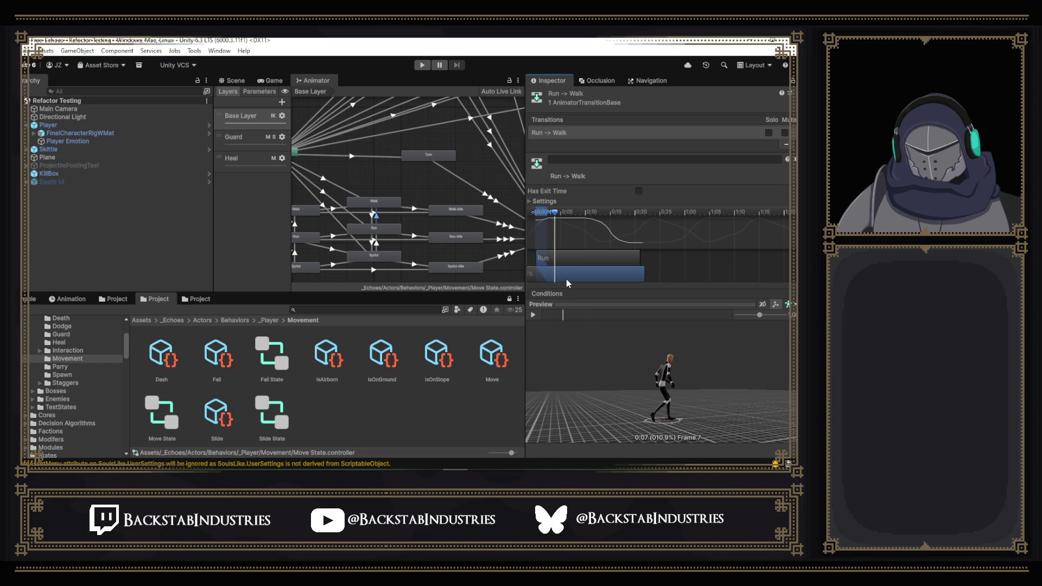
{"action": "mouse_move", "coordinate": [651, 351]}
{"action": "left_mouse_down"}
{"action": "mouse_move", "coordinate": [691, 388]}
{"action": "mouse_move", "coordinate": [576, 332]}
{"action": "mouse_move", "coordinate": [477, 331]}
{"action": "left_mouse_up"}
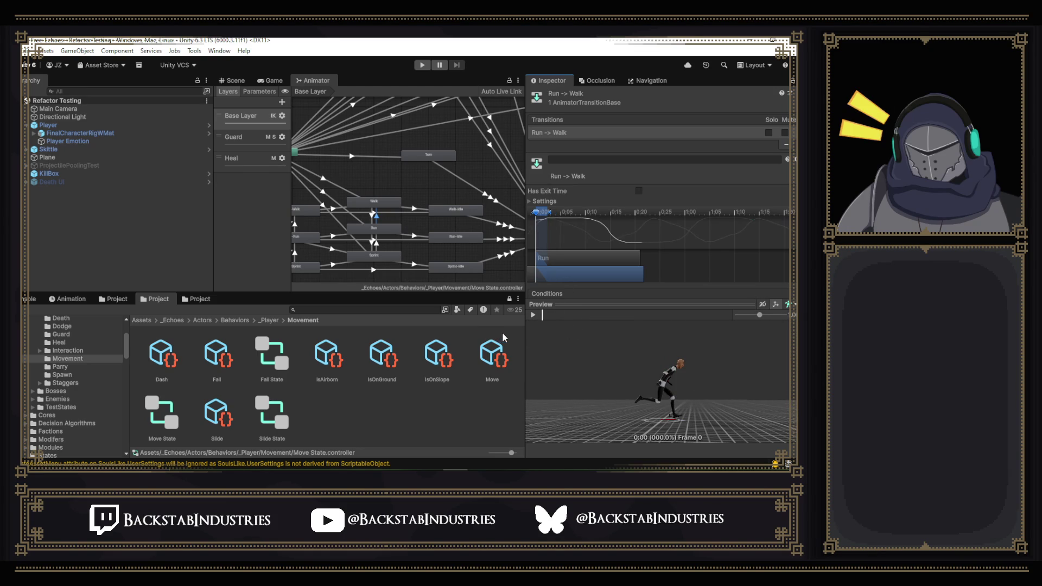
{"action": "left_click", "coordinate": [544, 316]}
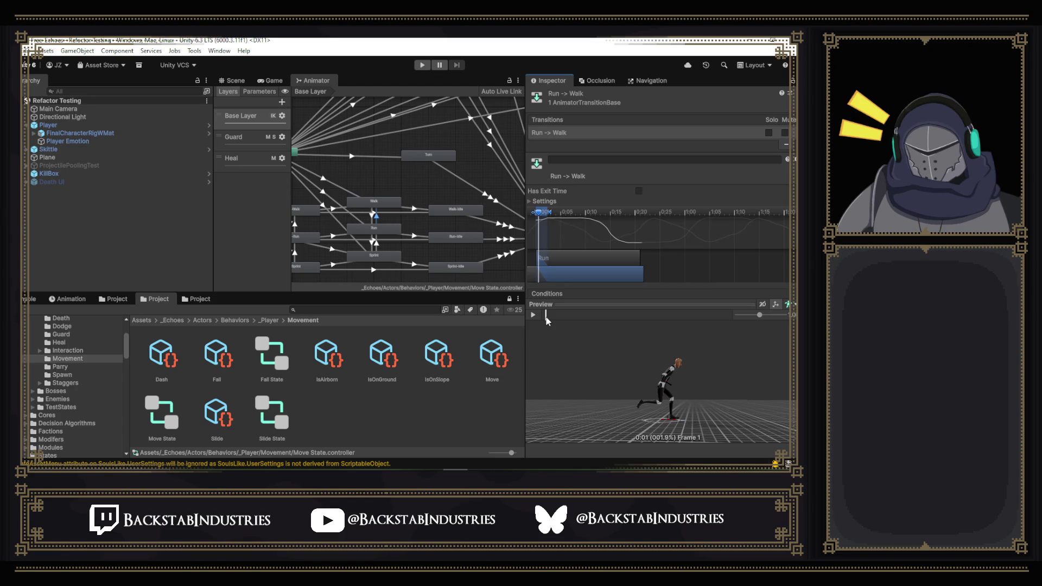
{"action": "left_click_drag", "start_coordinate": [544, 316], "coordinate": [596, 315]}
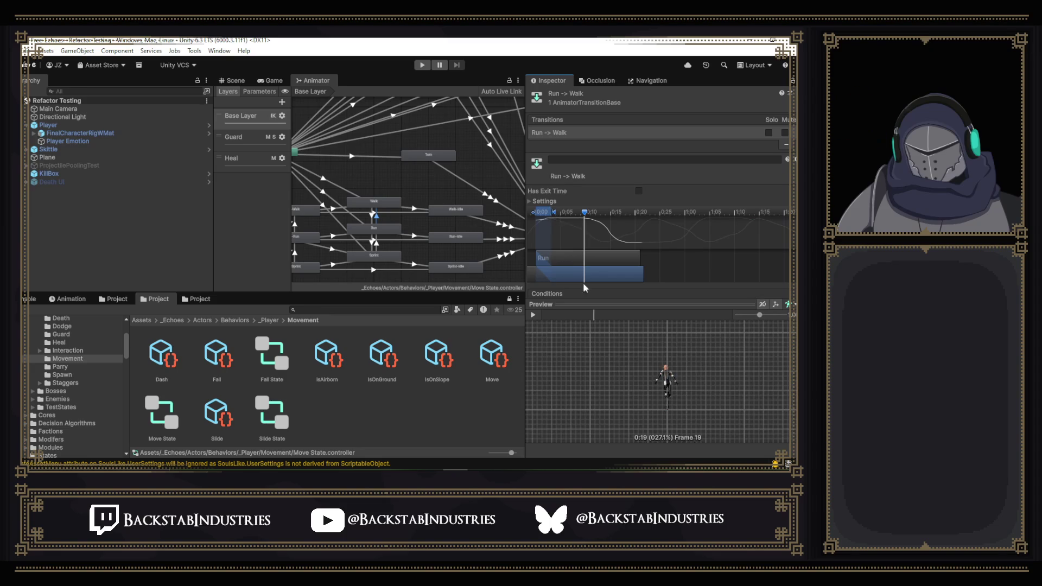
{"action": "left_click_drag", "start_coordinate": [595, 314], "coordinate": [539, 318]}
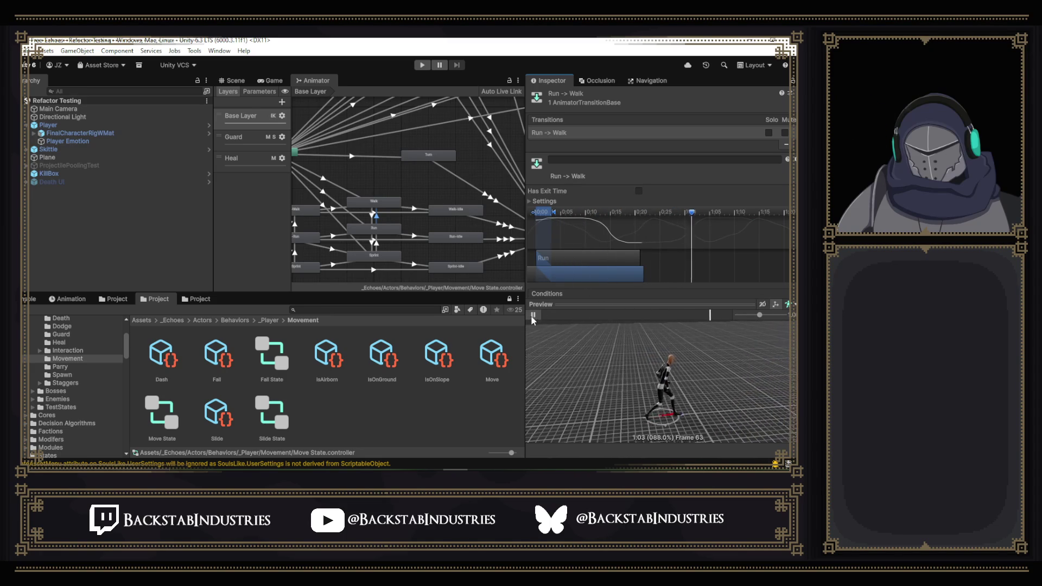
{"action": "left_click_drag", "start_coordinate": [536, 318], "coordinate": [561, 321]}
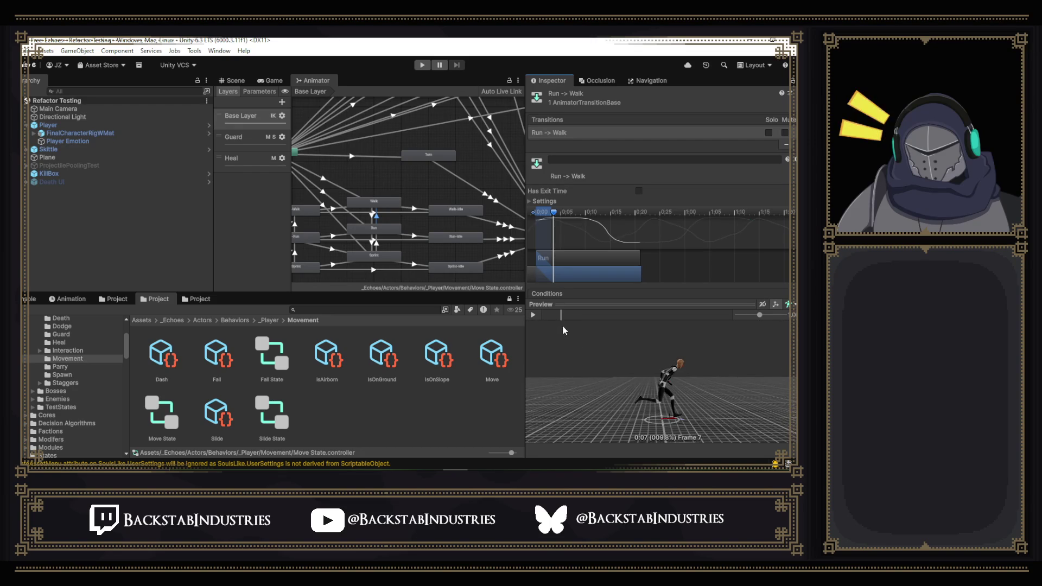
{"action": "mouse_move", "coordinate": [561, 316]}
{"action": "left_mouse_down"}
{"action": "mouse_move", "coordinate": [541, 315]}
{"action": "mouse_move", "coordinate": [575, 319]}
{"action": "left_mouse_up"}
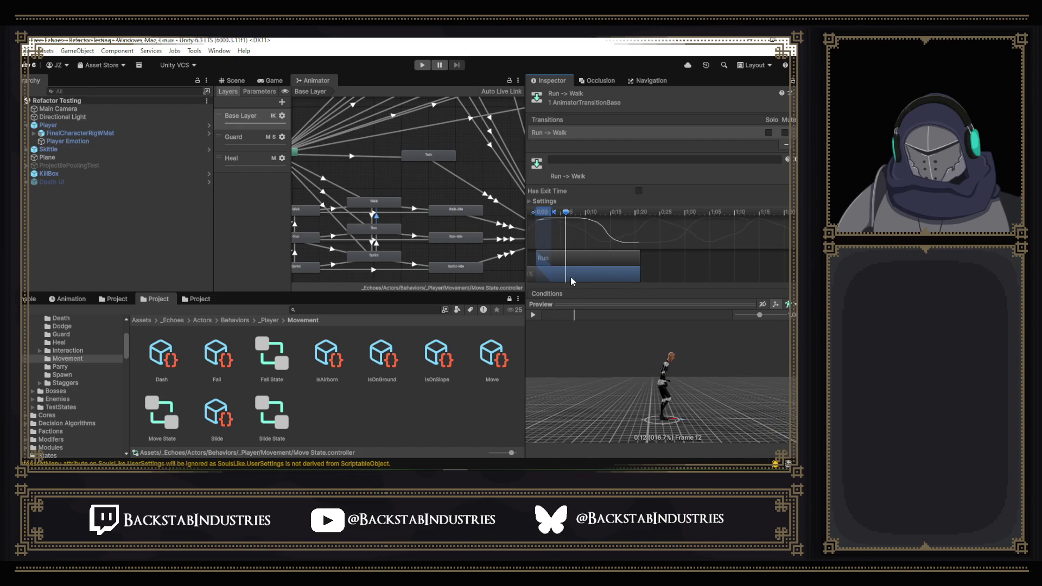
{"action": "left_click_drag", "start_coordinate": [665, 378], "coordinate": [578, 330]}
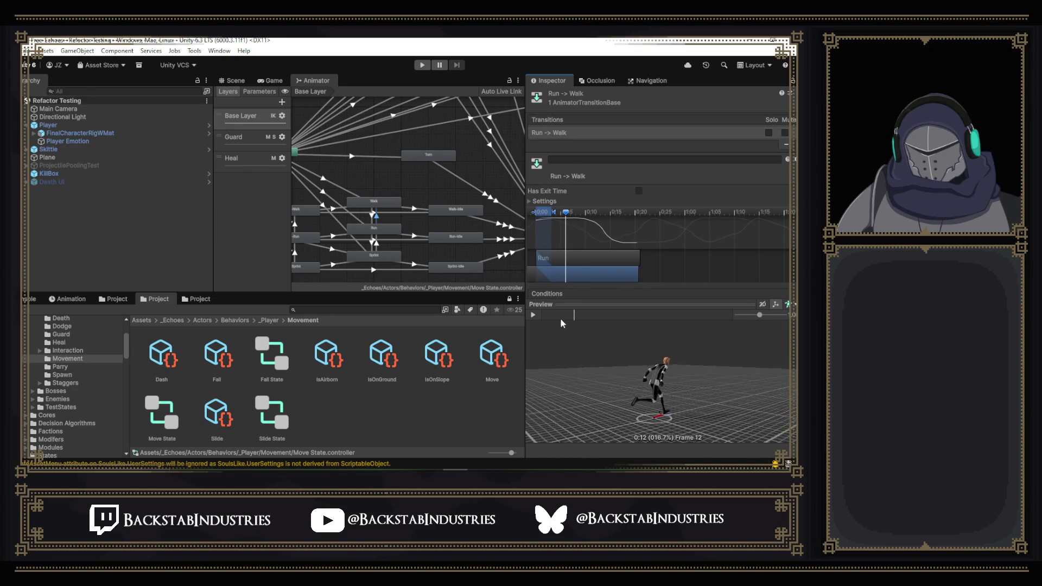